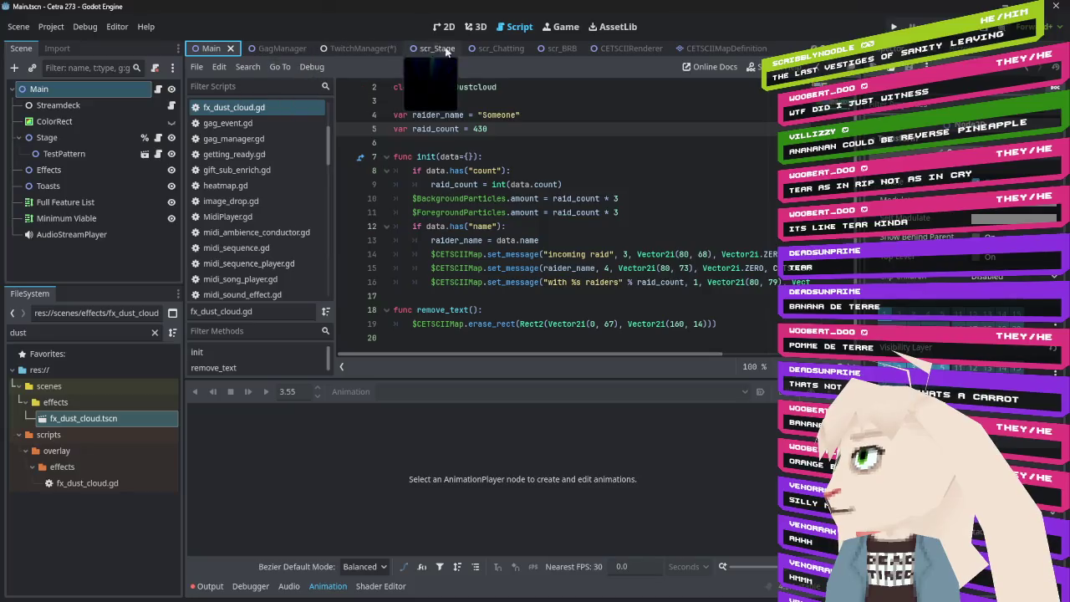
- Check BackgroundRenderers in CETSCIIRenderer, then save the scr_Stage scene and view it in 3D
click(646, 50)
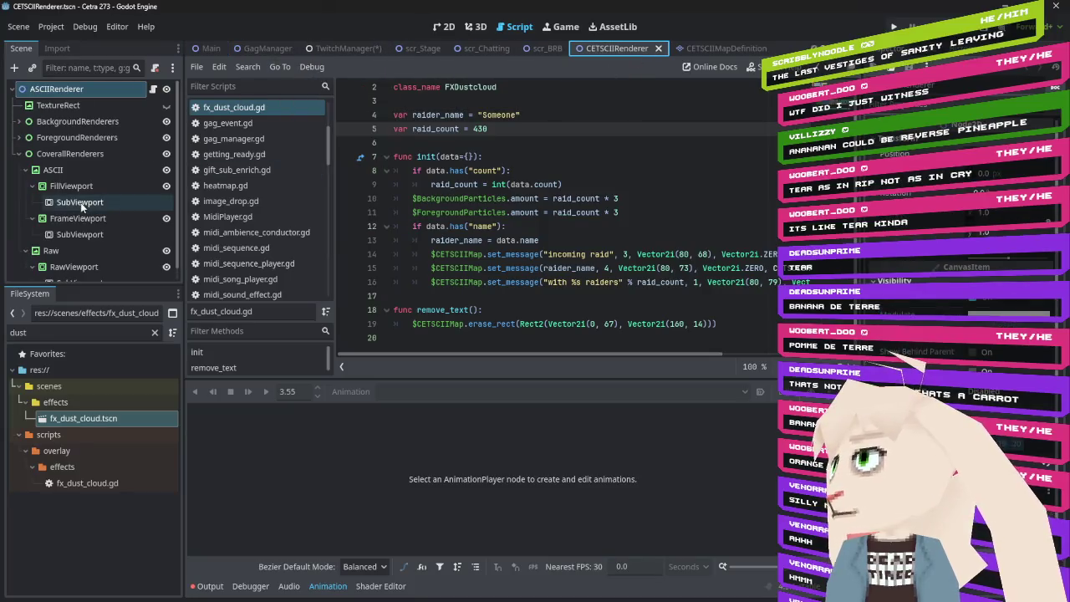
click(77, 122)
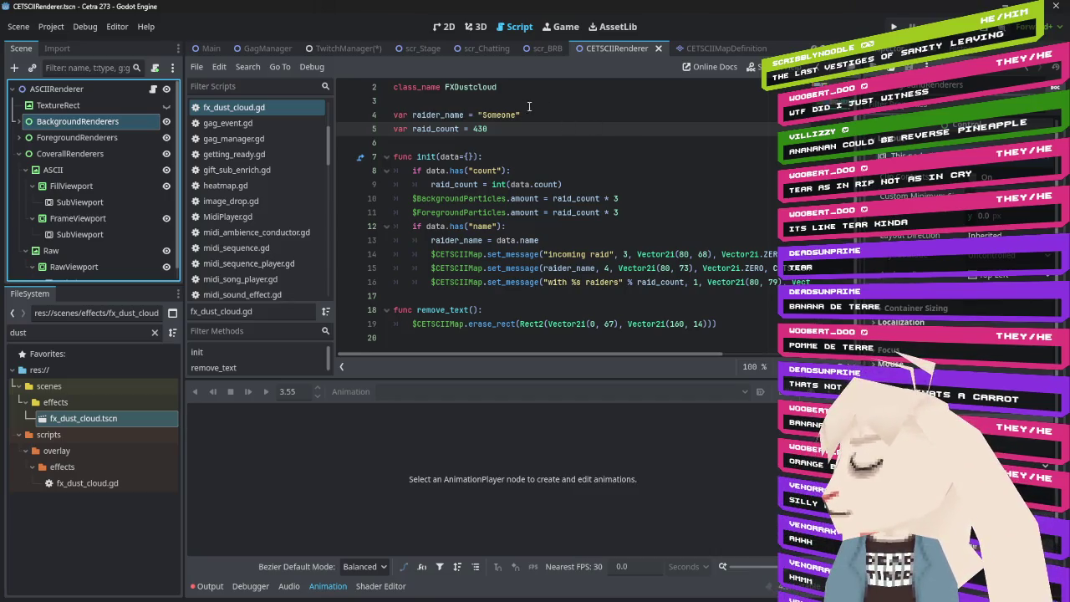
click(422, 48)
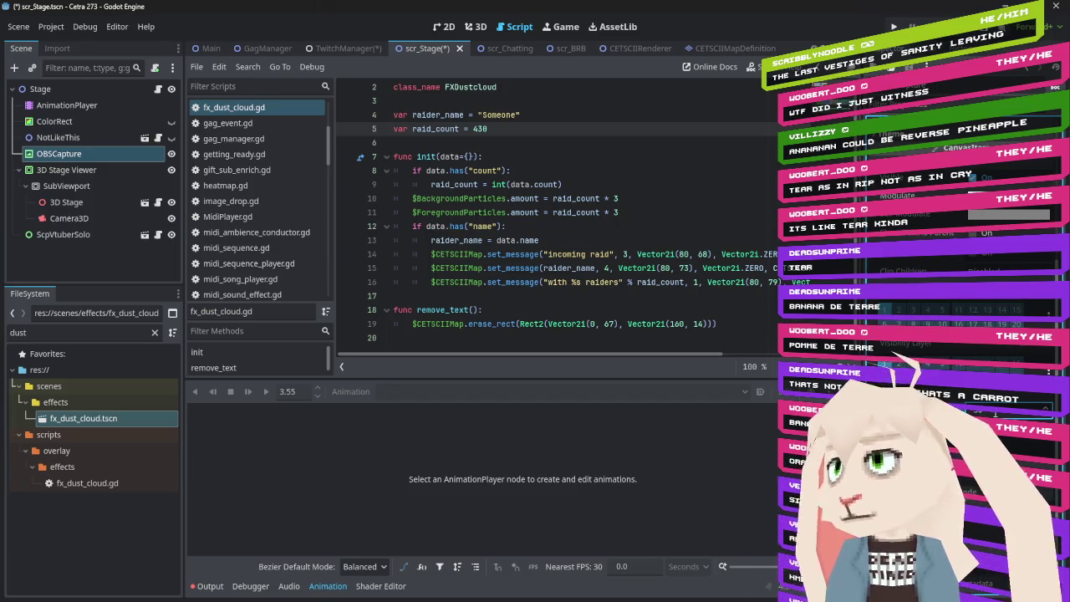
key(ctrl+s)
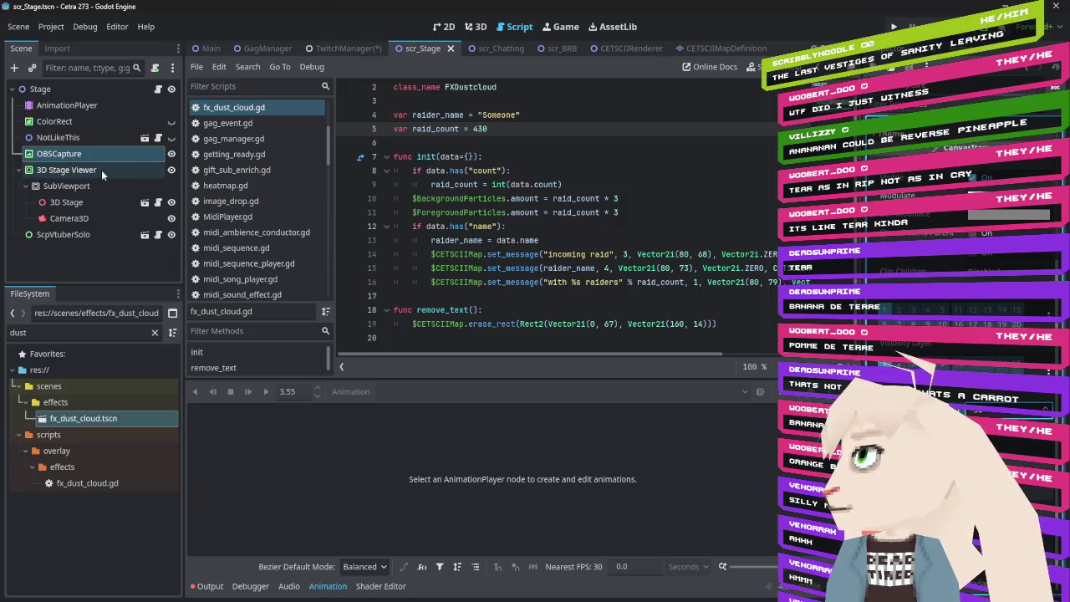
click(478, 29)
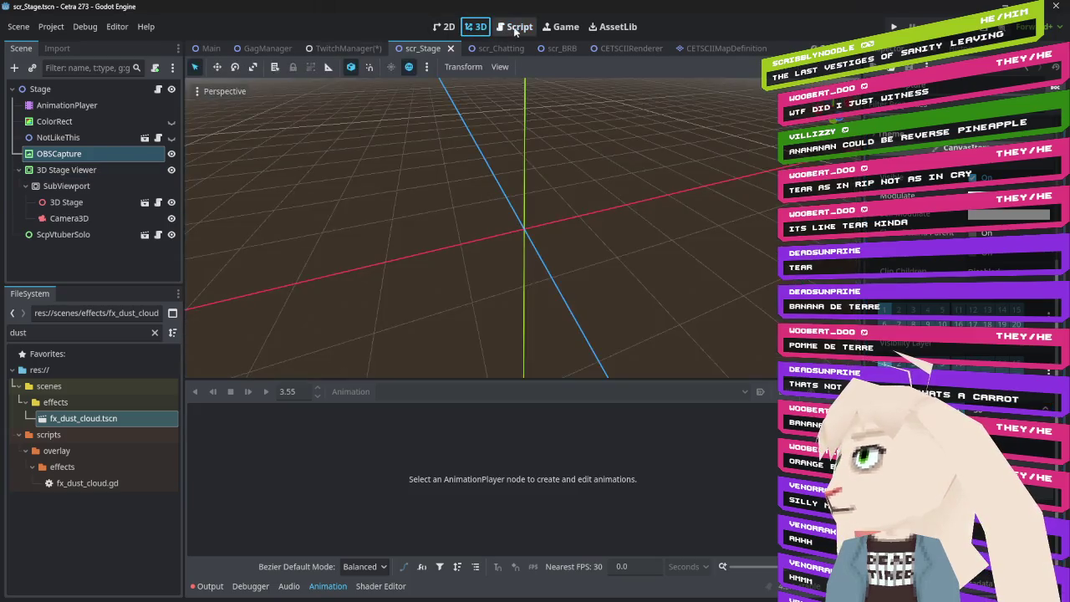
click(517, 30)
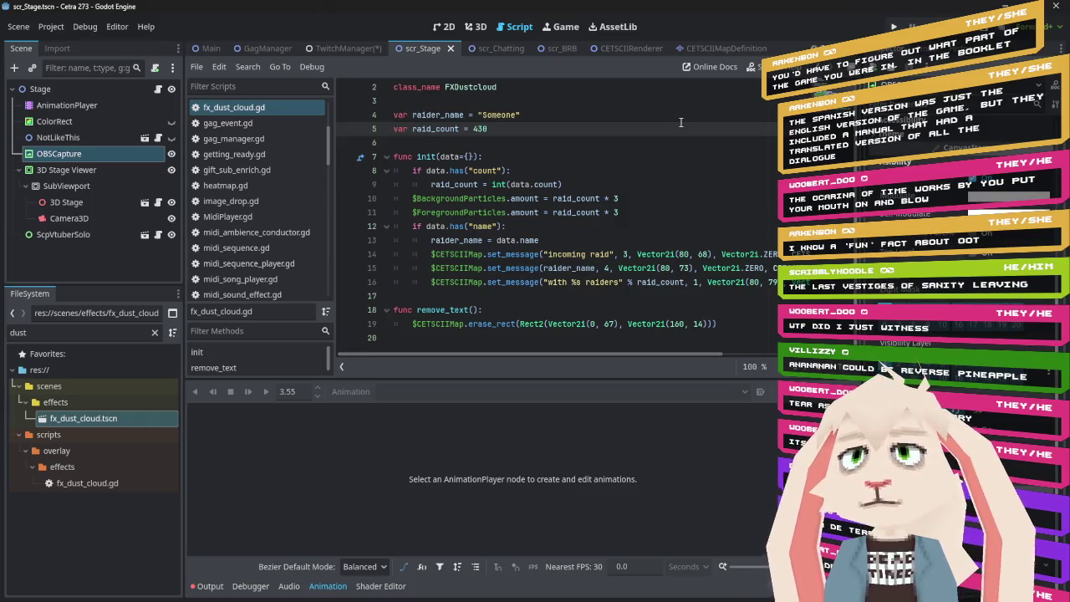
- Delete digits on line 5 so raid_count = 430 becomes raid_count = 0
key(Left)
key(Left)
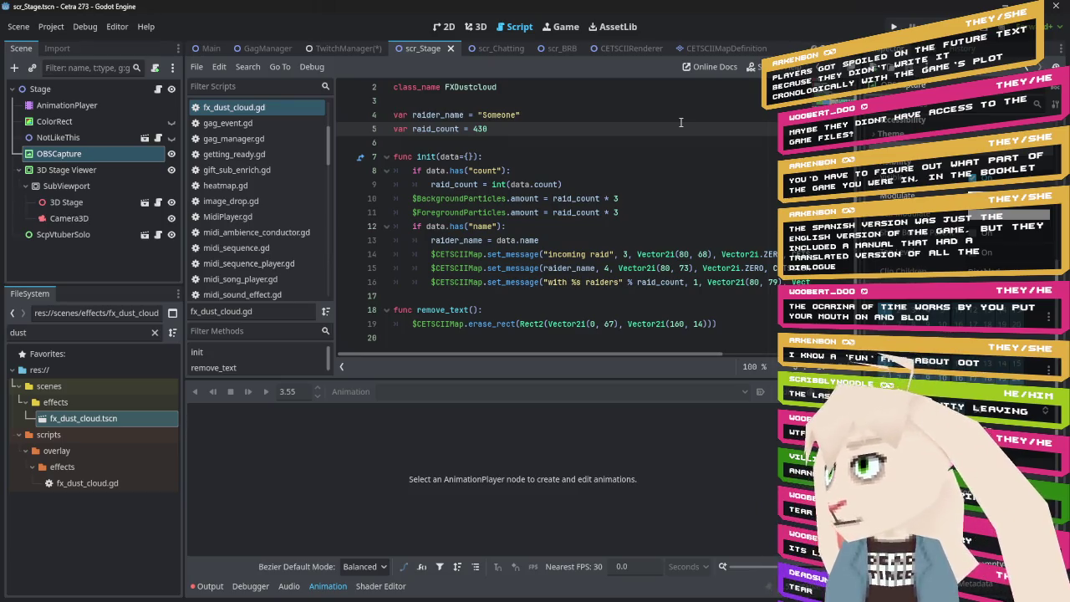
key(BackSpace)
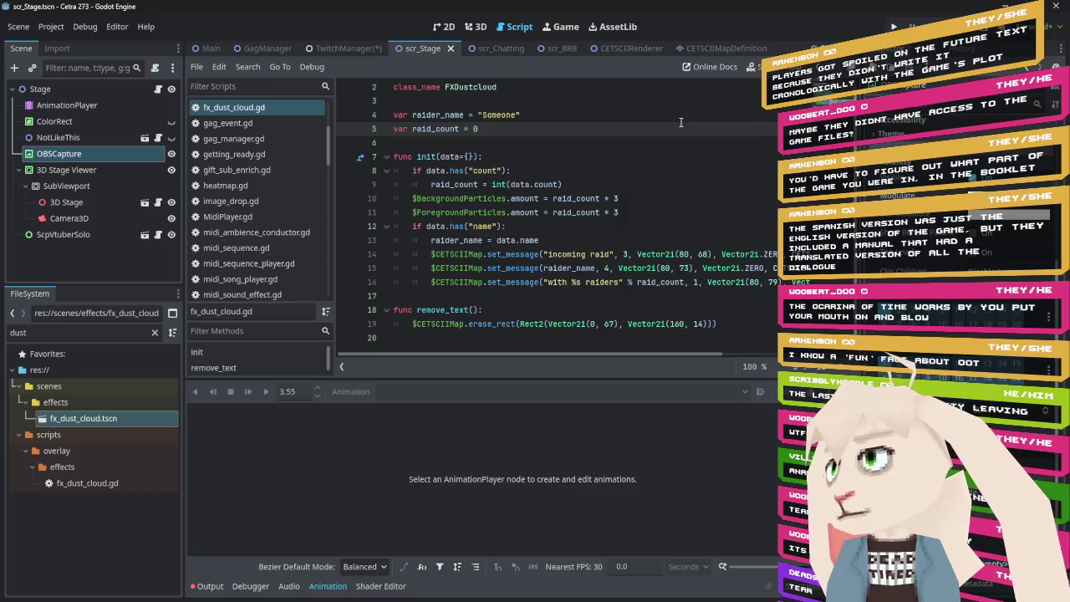
- Indent the BackgroundParticles and ForegroundParticles amount lines into the if block and save fx_dust_cloud.gd
click(412, 198)
key(Tab)
click(412, 213)
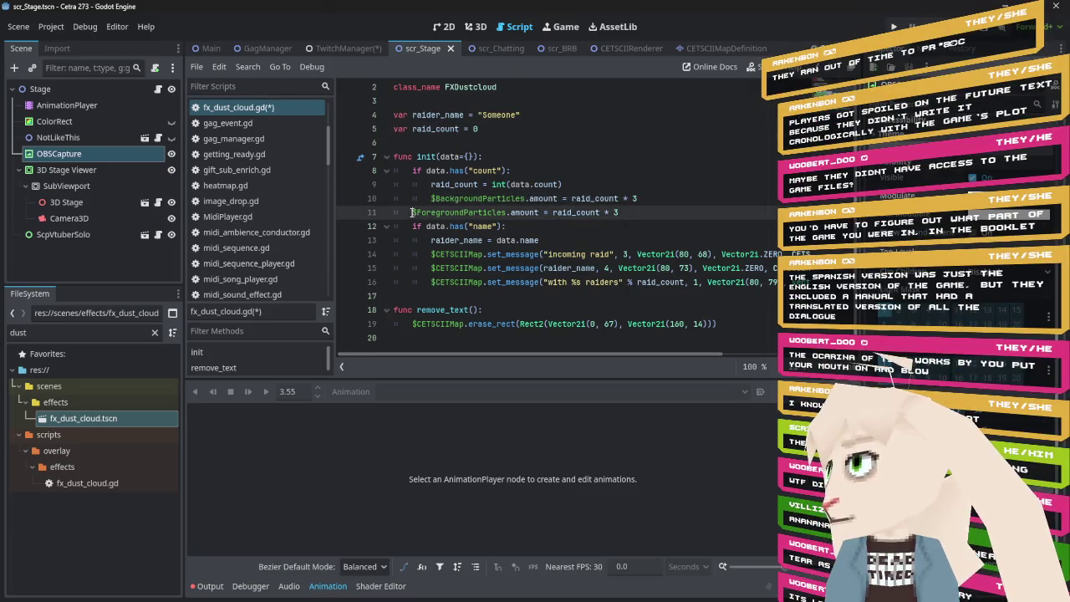
key(Tab)
key(ctrl+s)
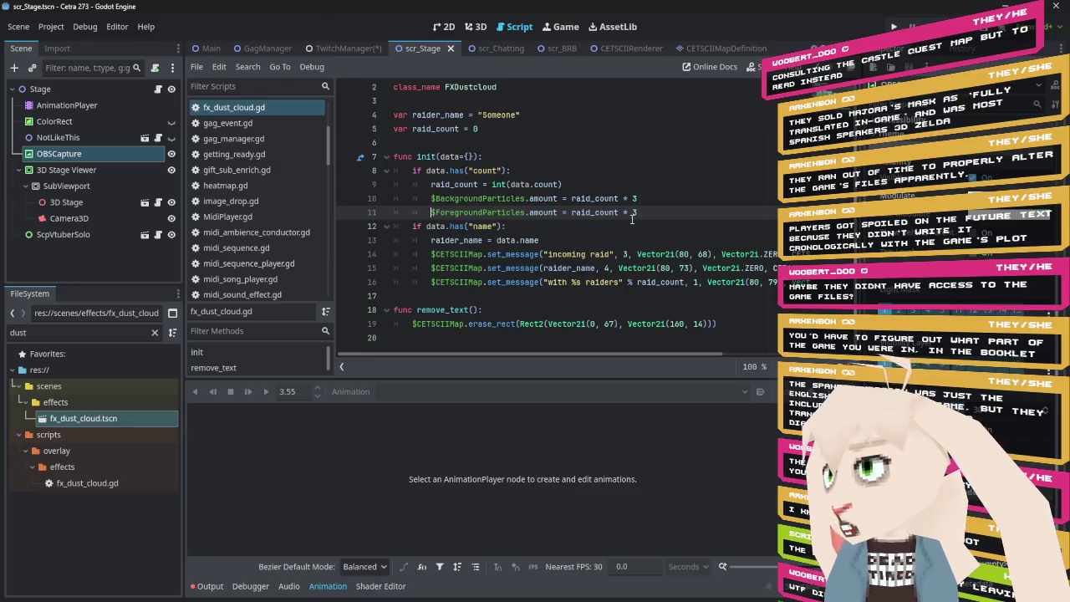
key(Home)
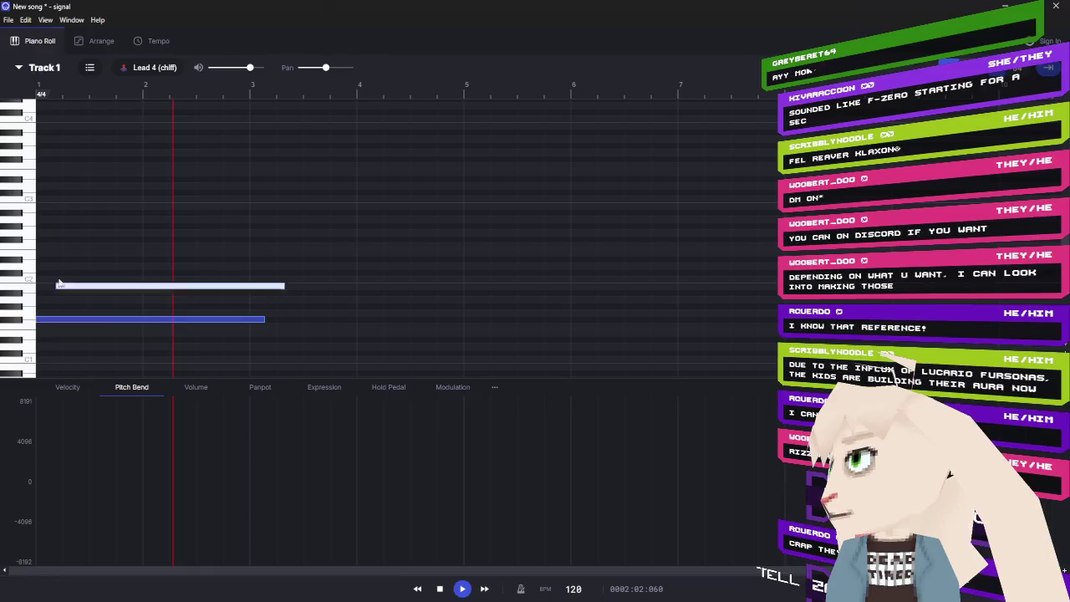
- In Signal, drag the upper Track 1 note down beside the lower note
drag(51, 286, 46, 315)
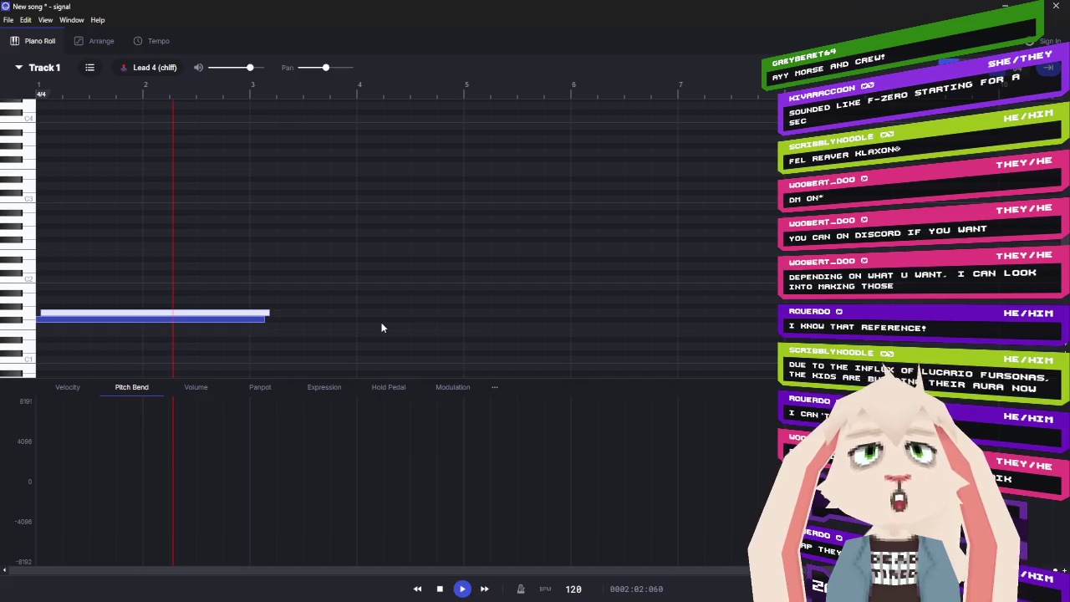
- Shorten both long Track 1 notes to short stubs and zoom in horizontally
drag(262, 319, 39, 323)
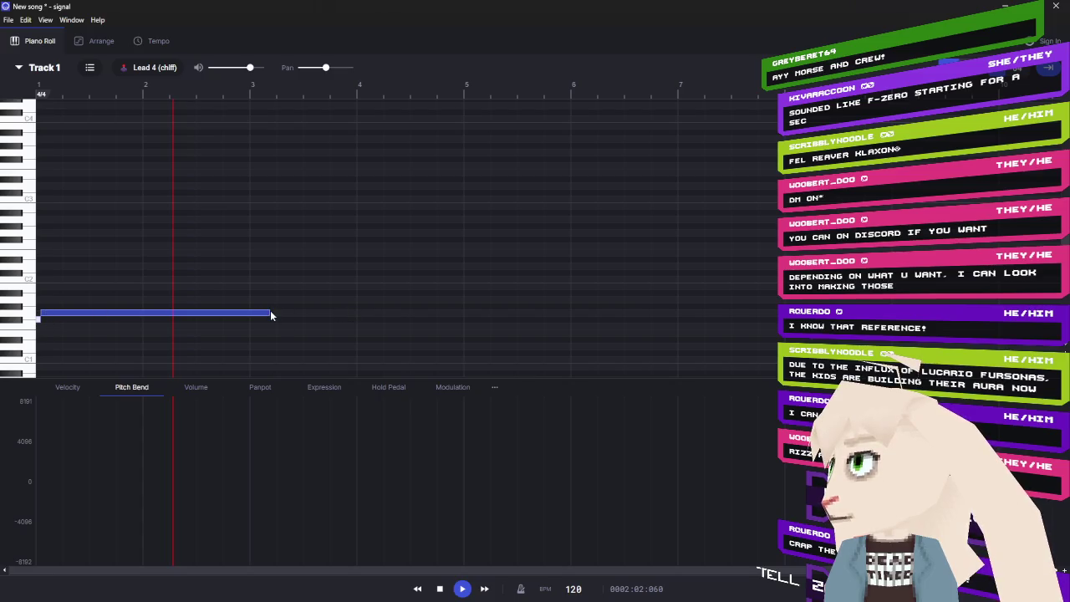
drag(270, 312, 48, 312)
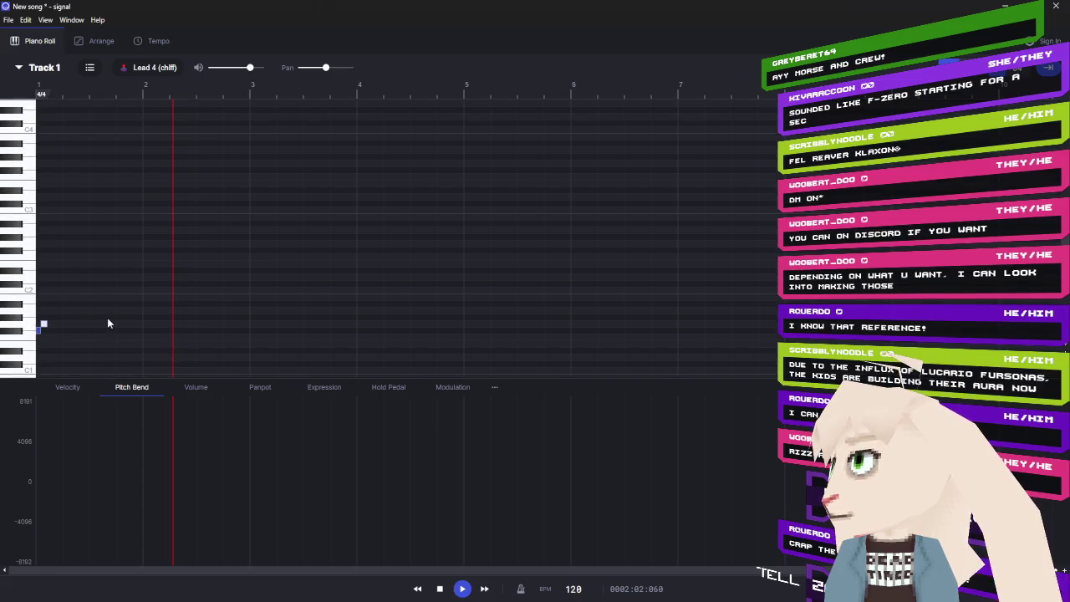
scroll(124, 310, up, 2)
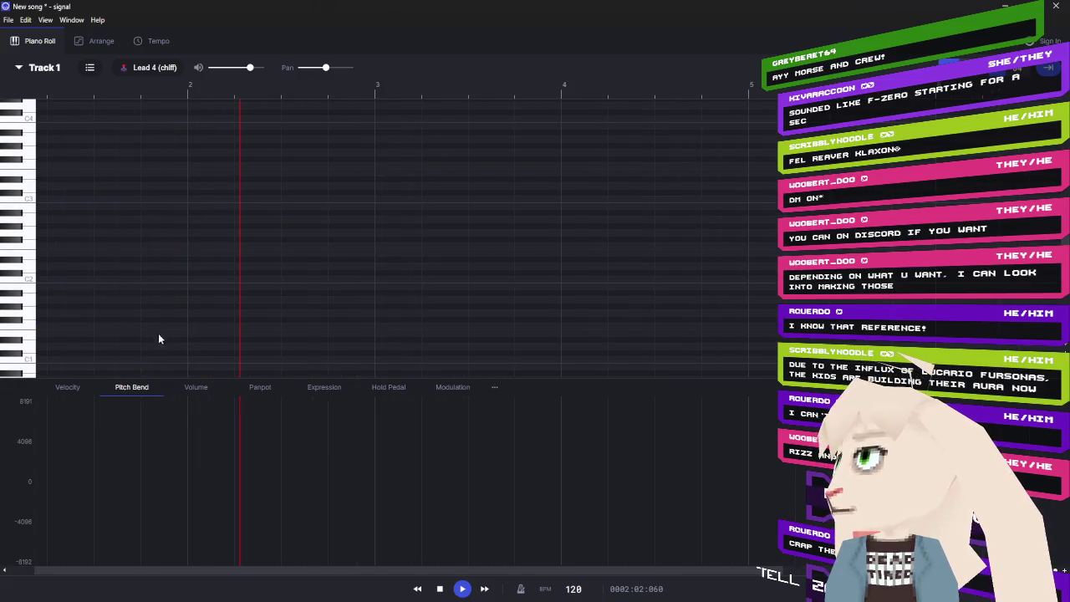
scroll(152, 326, up, 2)
drag(195, 572, 134, 572)
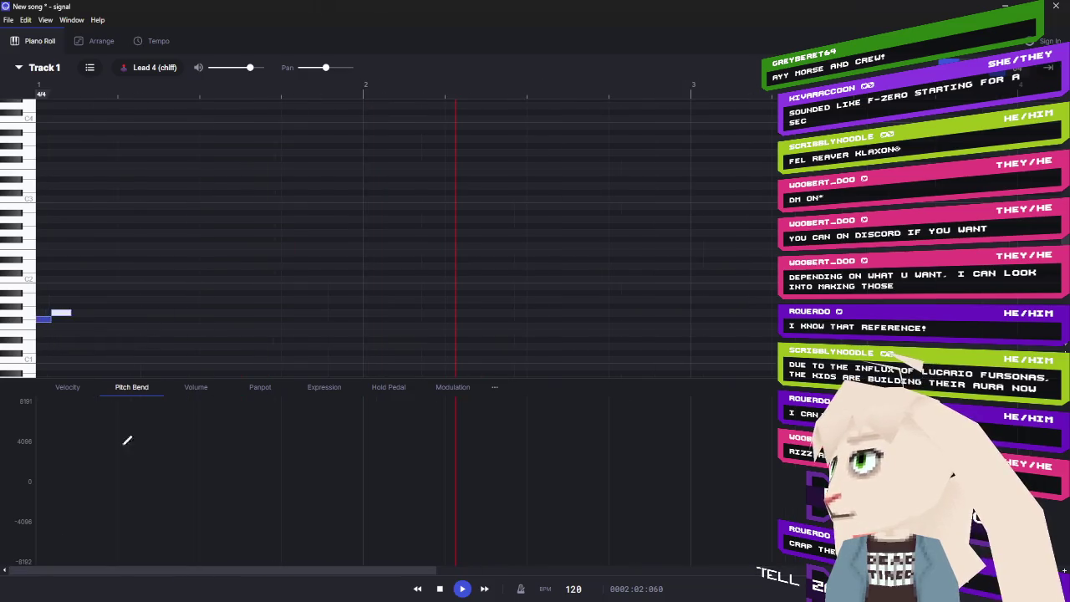
- Delete the extra added note and stack the second note onto the first at bar 1's start
click(125, 312)
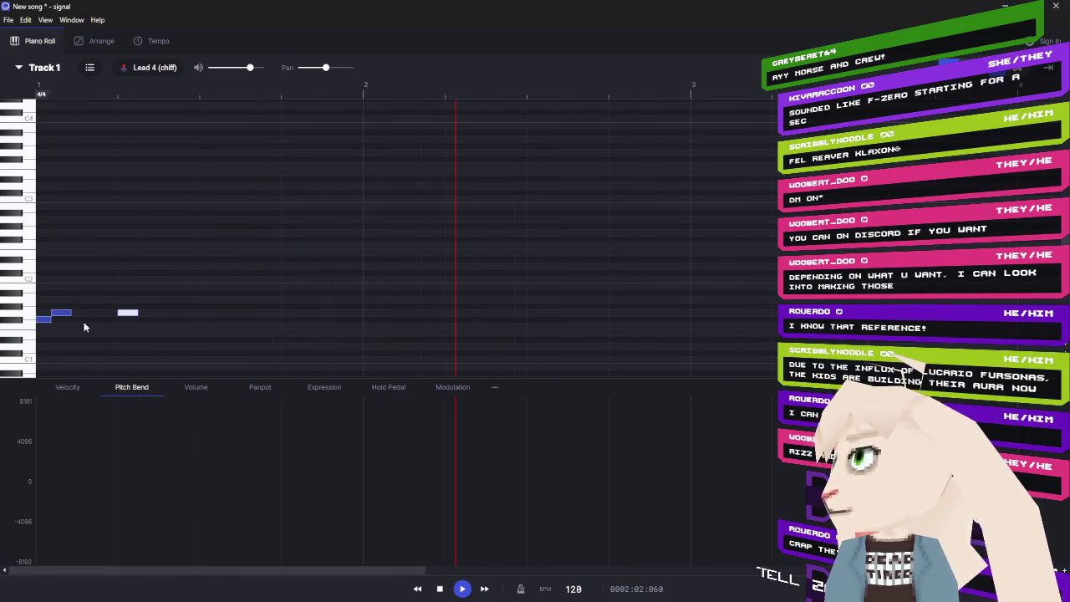
key(Delete)
drag(63, 312, 46, 318)
click(46, 319)
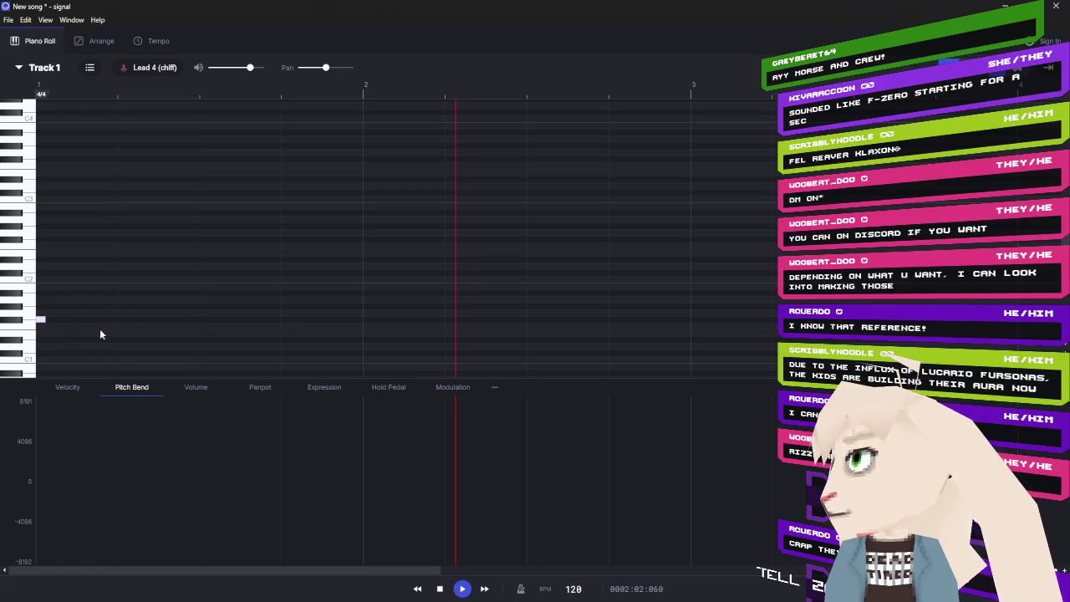
- Pencil in six rising short notes, climbing to one near C3
click(49, 312)
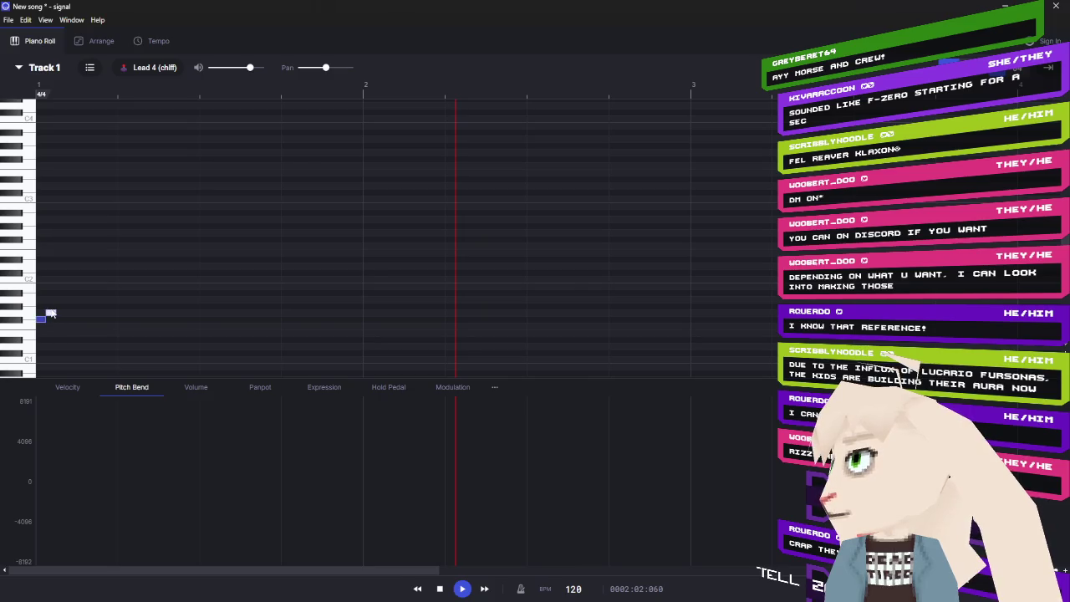
click(61, 306)
click(71, 300)
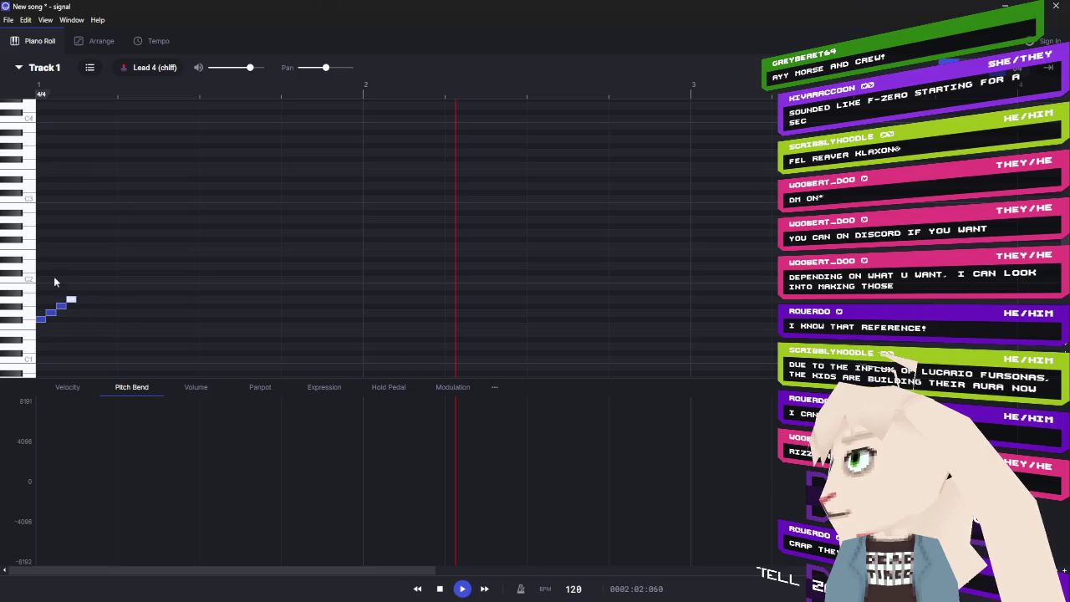
click(50, 288)
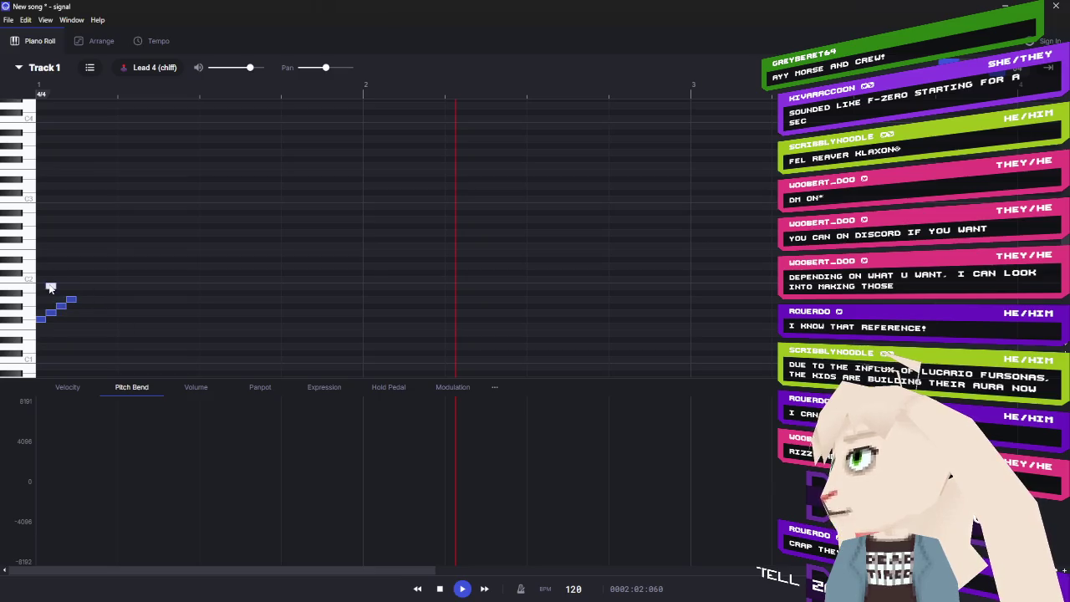
click(63, 245)
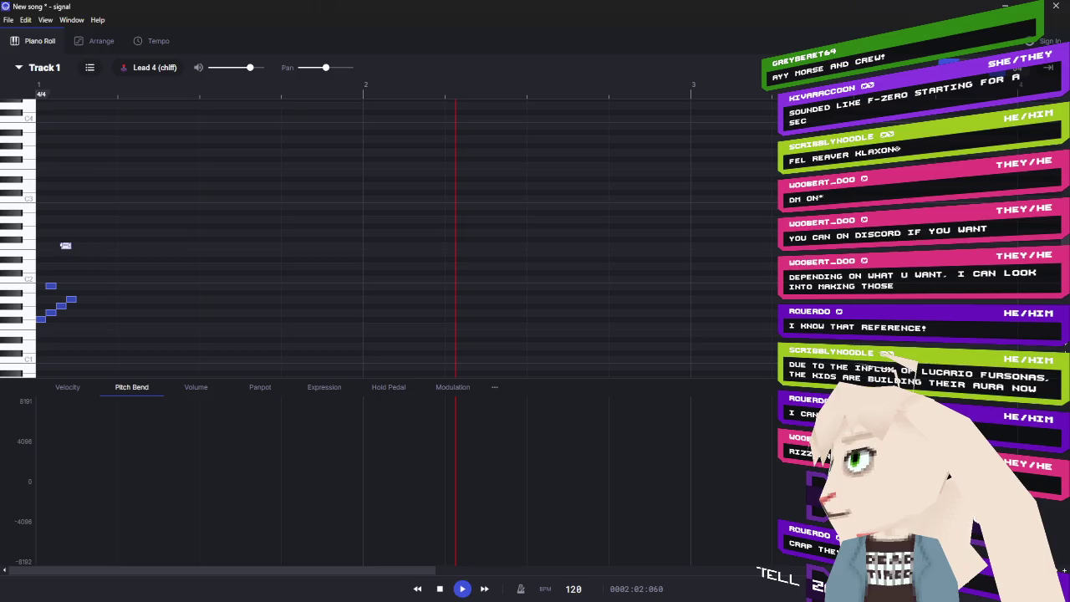
click(81, 207)
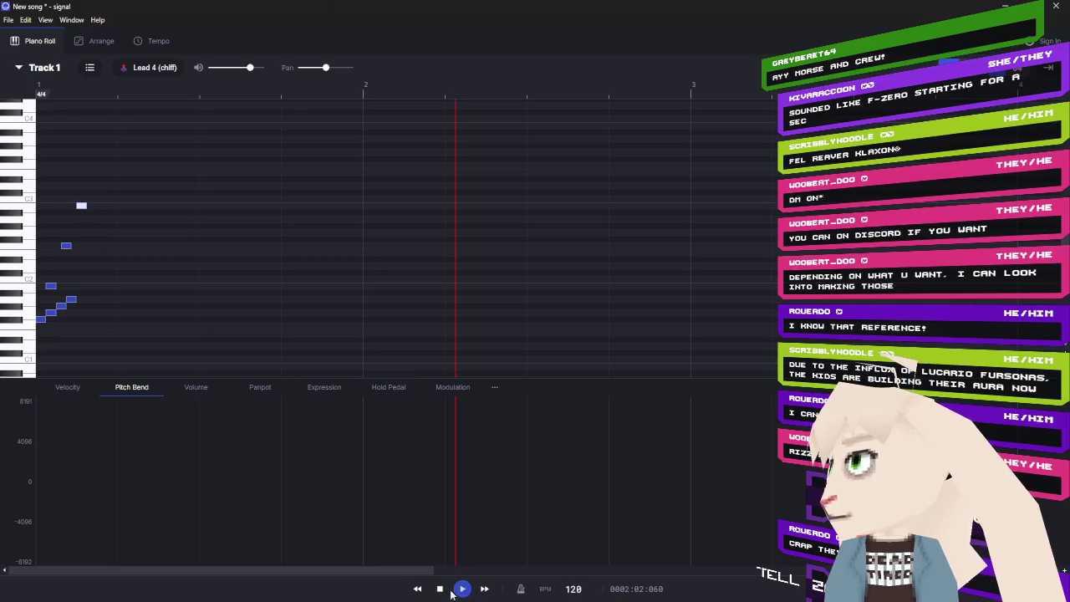
- Play the jingle from the start to check it, then nudge one mid-run note slightly earlier
click(439, 588)
click(461, 588)
click(439, 588)
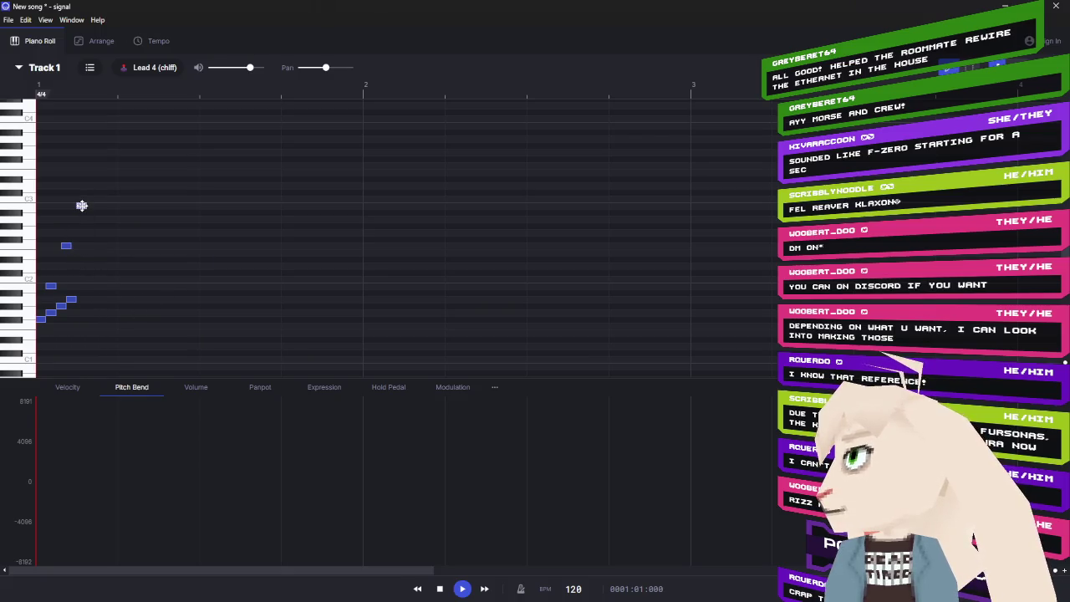
click(82, 98)
click(80, 103)
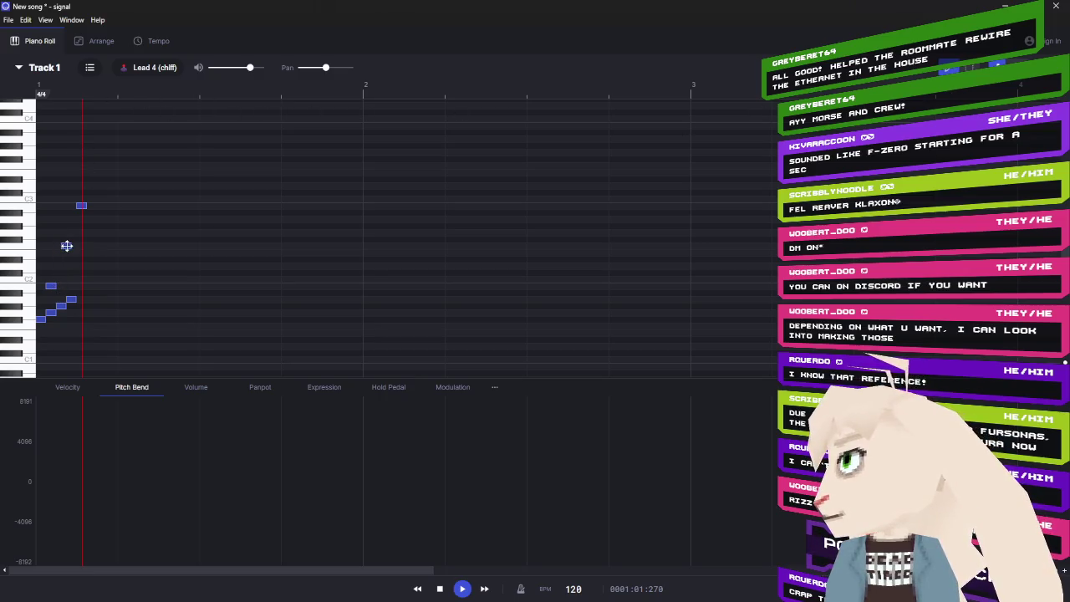
drag(66, 245, 62, 245)
- Shift the top C3 note earlier, then stretch it and the lower note to a shared end
click(81, 205)
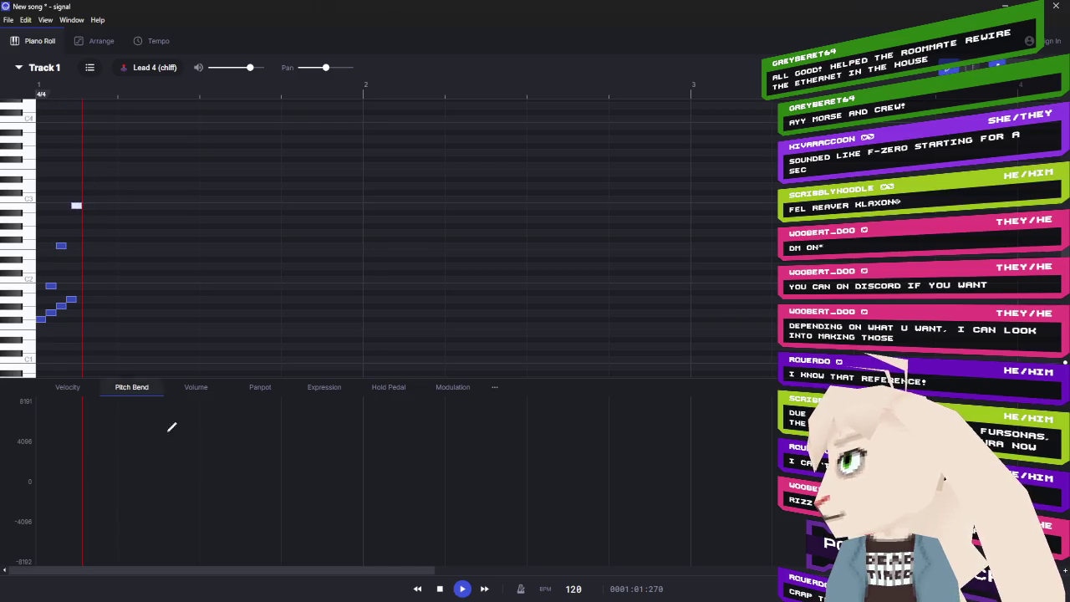
click(440, 589)
click(461, 588)
click(440, 589)
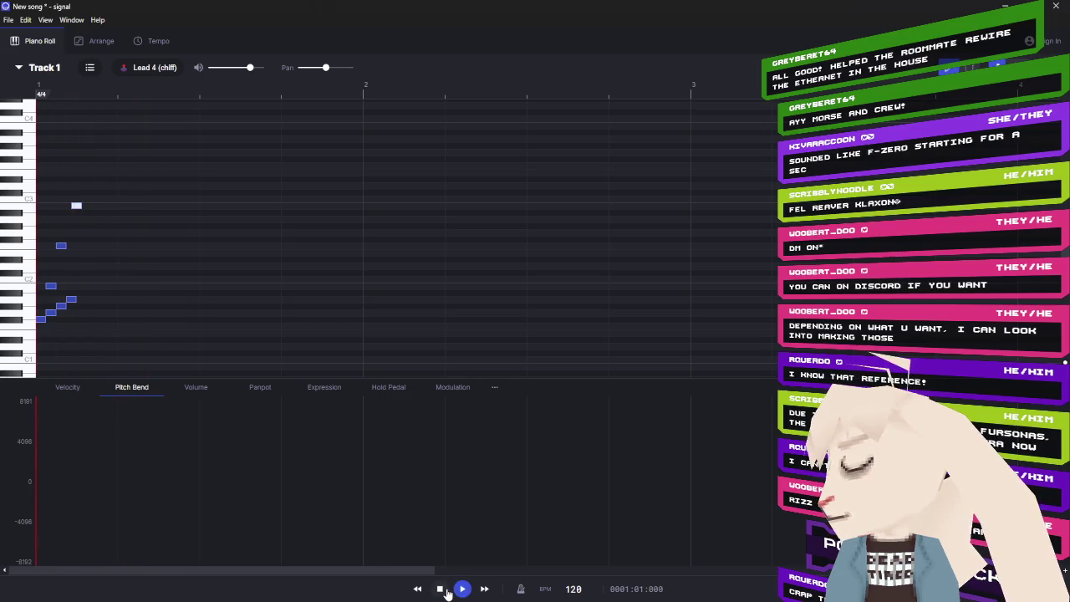
click(461, 588)
click(440, 588)
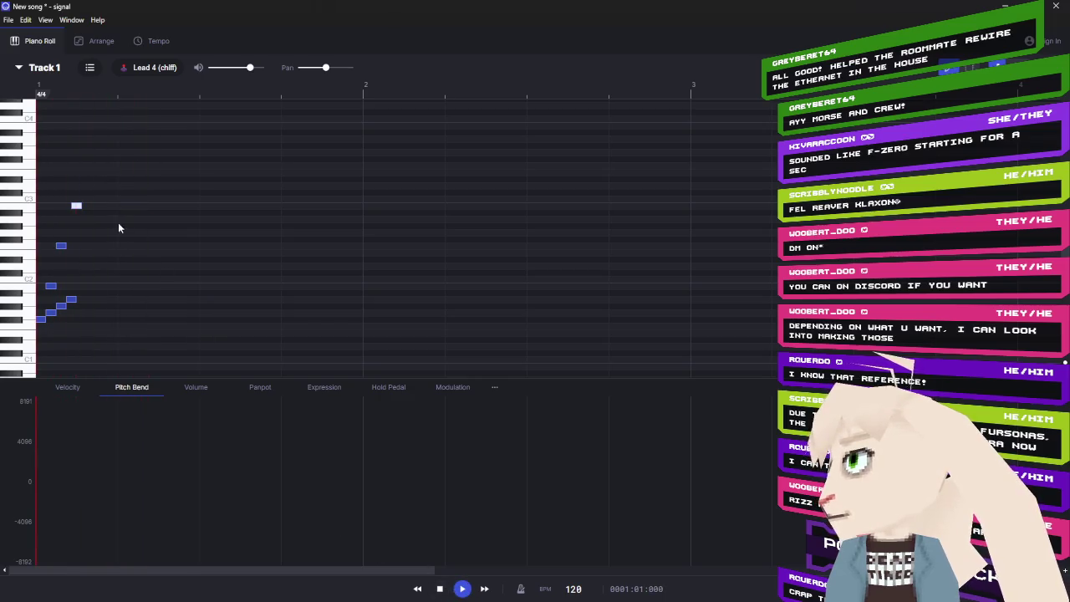
drag(84, 205, 116, 205)
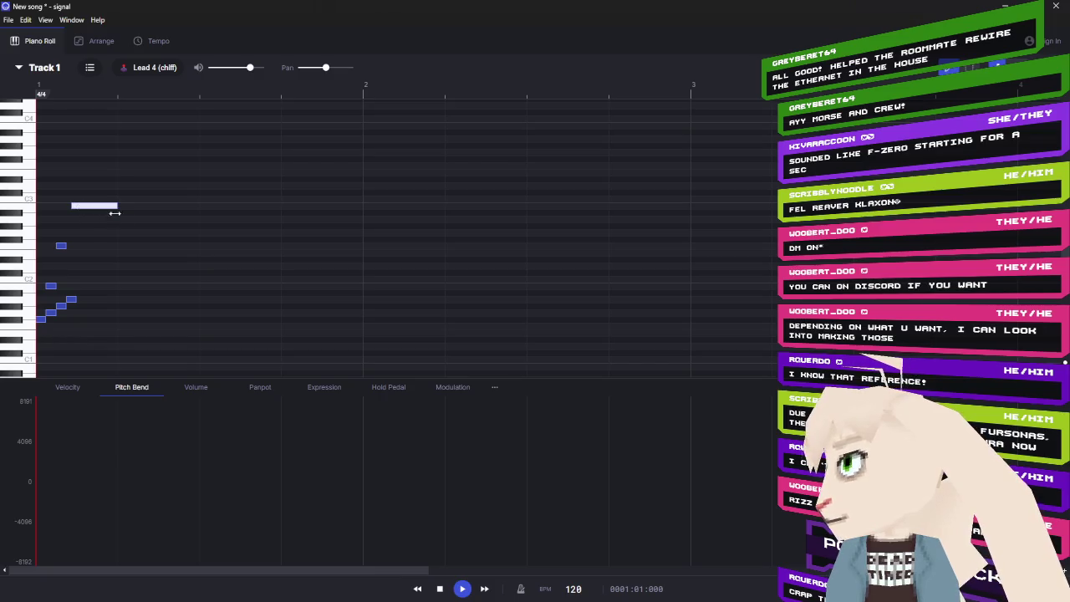
drag(75, 300, 153, 300)
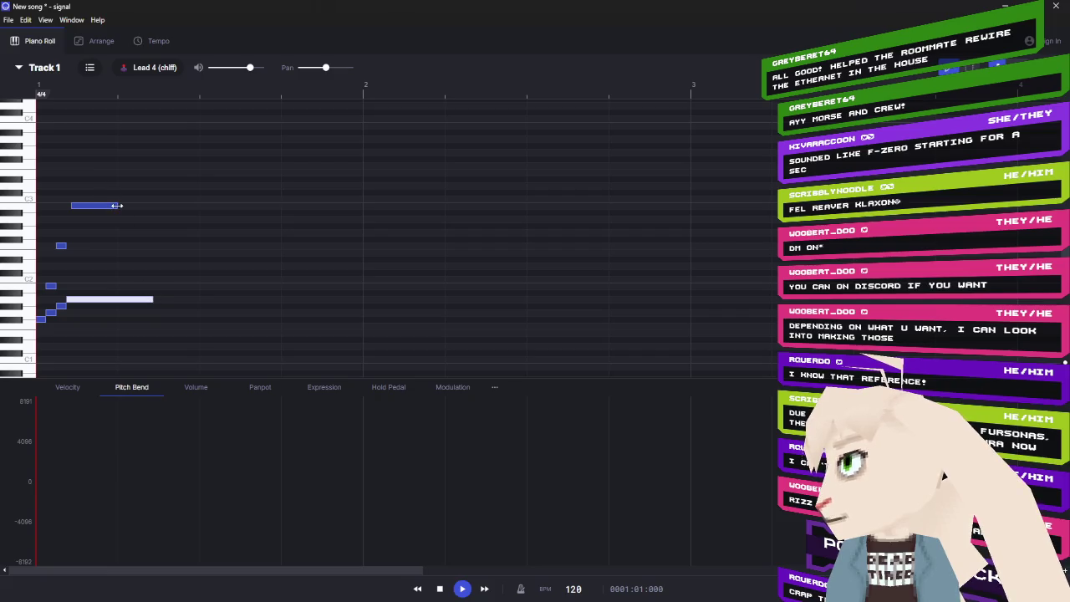
drag(117, 205, 157, 207)
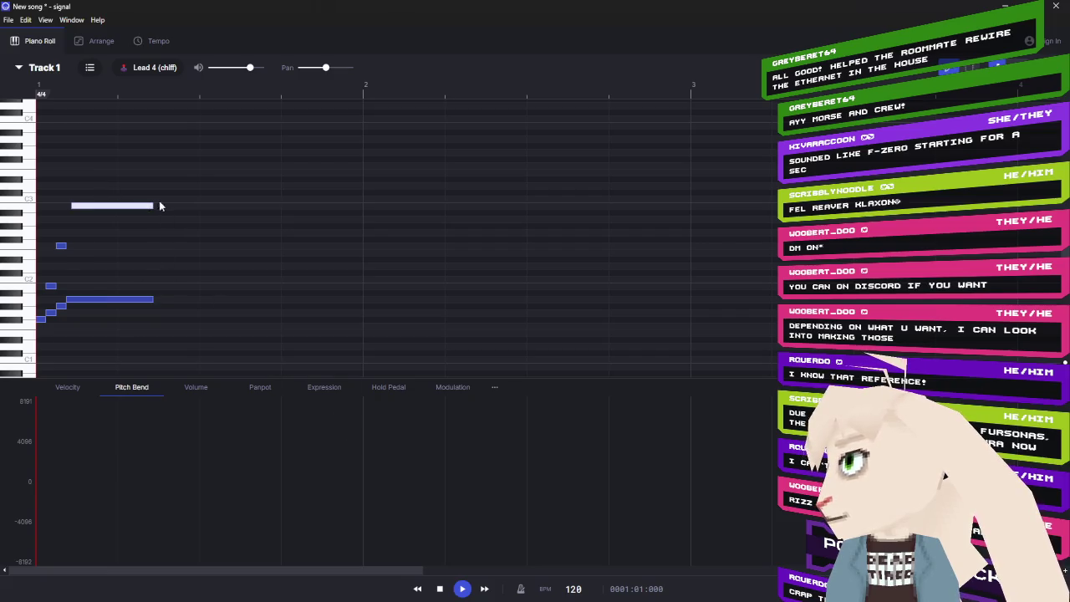
- Play back the ending from several playhead positions to check the held notes
click(163, 102)
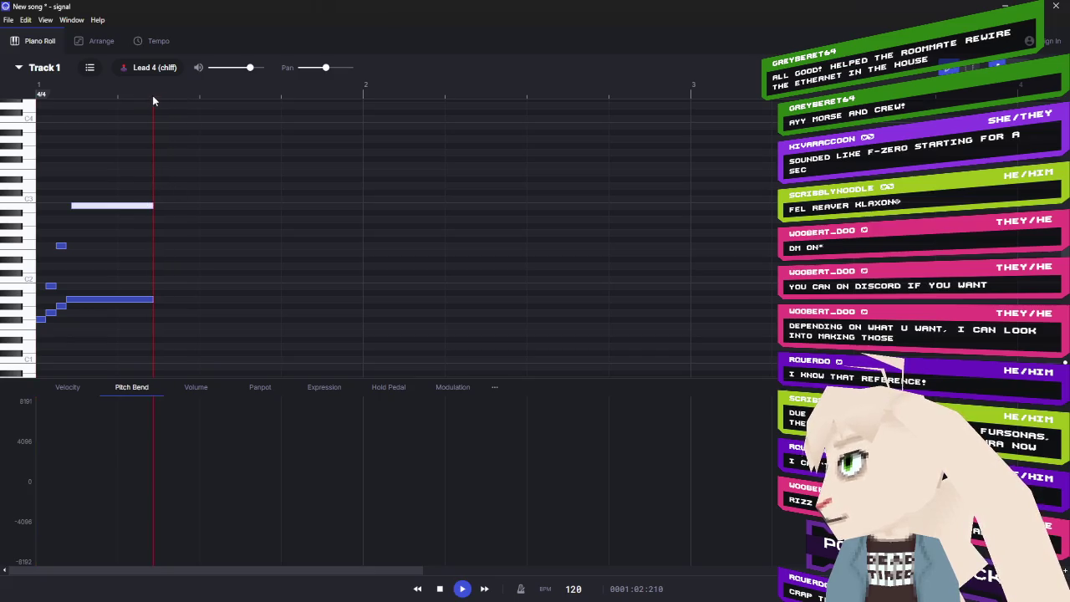
click(443, 588)
click(459, 589)
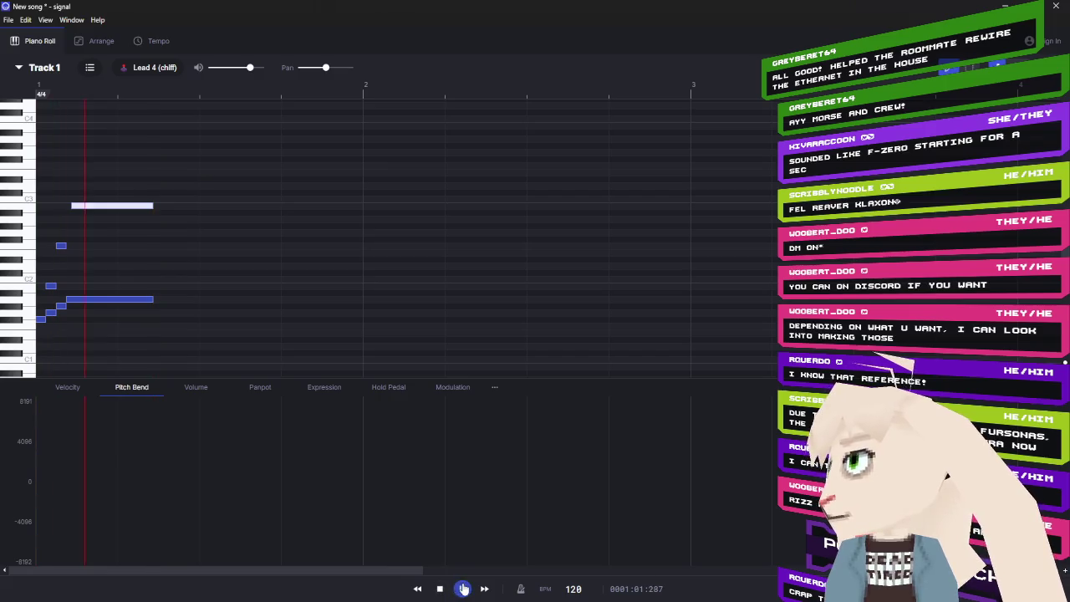
click(439, 588)
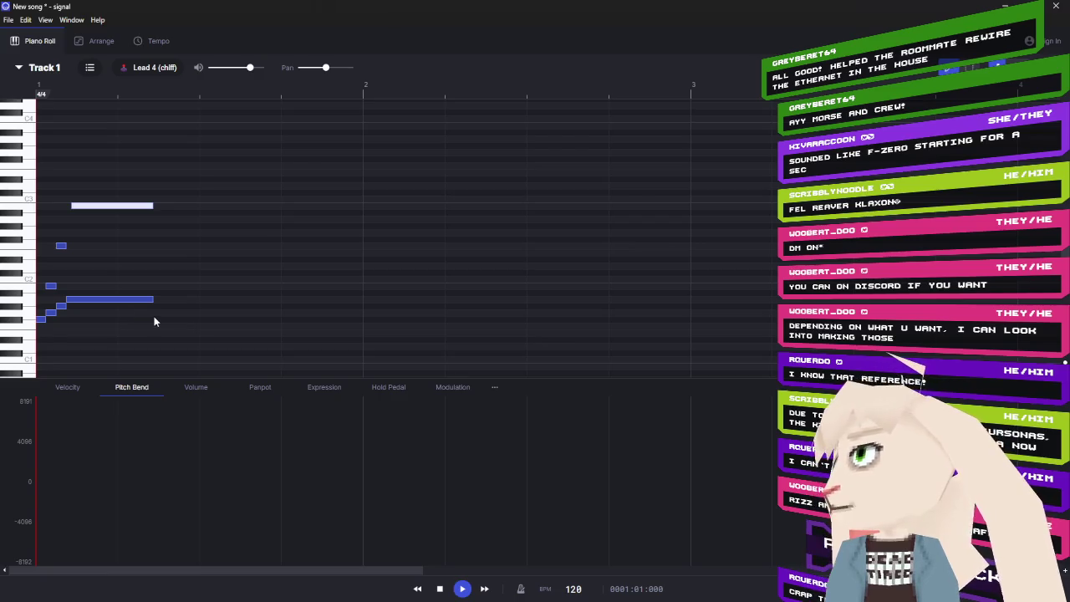
drag(79, 99, 69, 101)
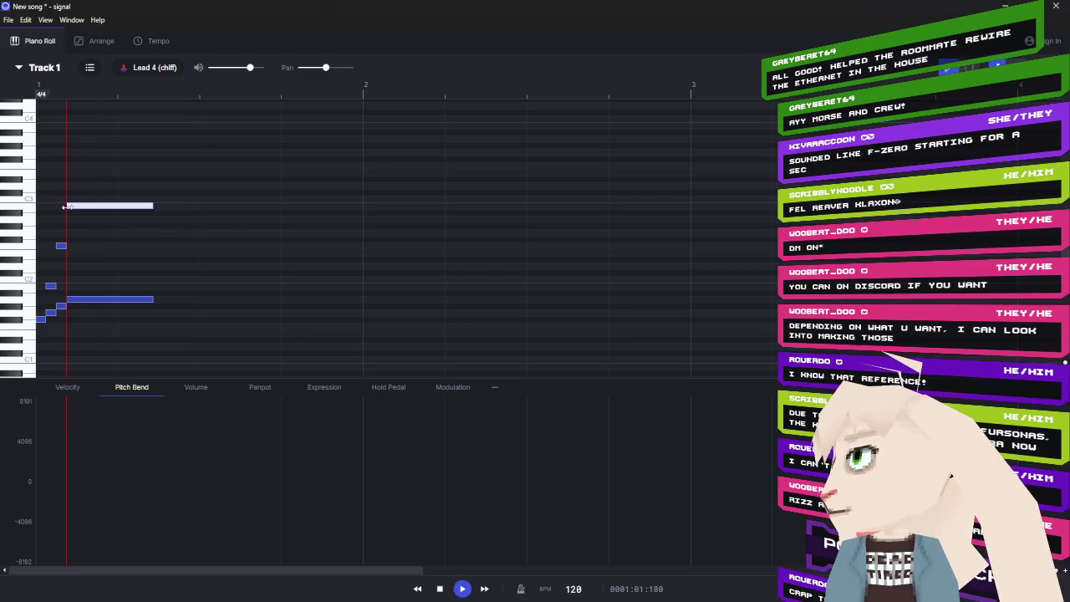
drag(148, 101, 154, 99)
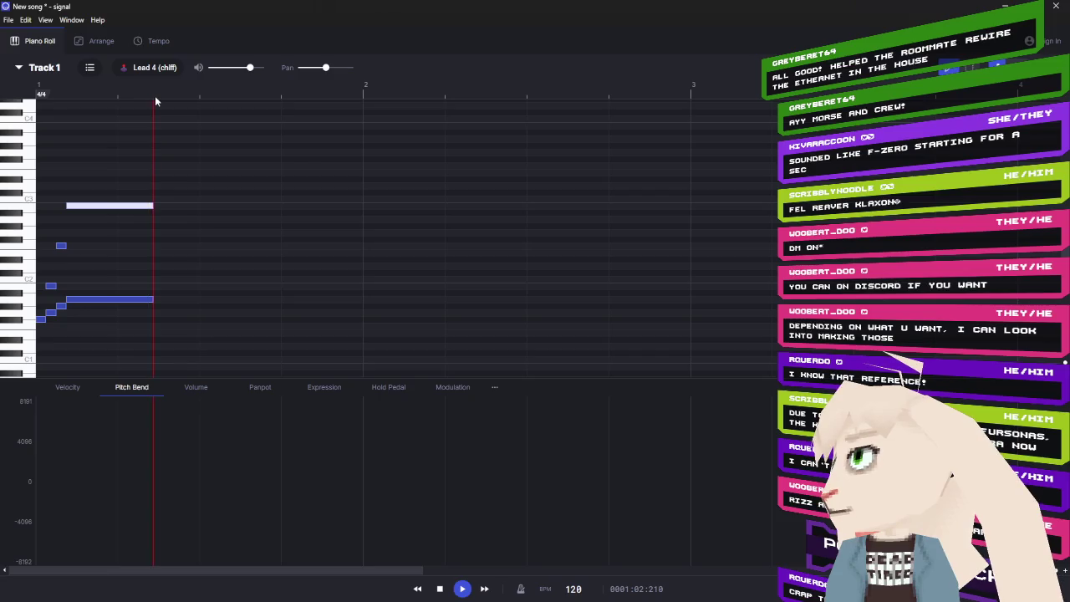
click(464, 588)
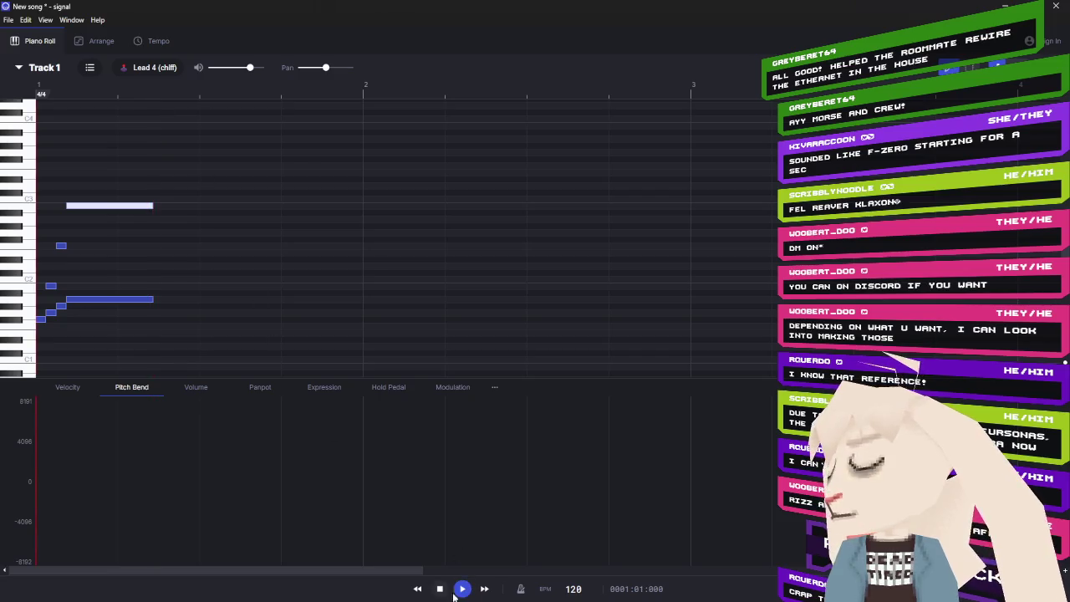
click(440, 591)
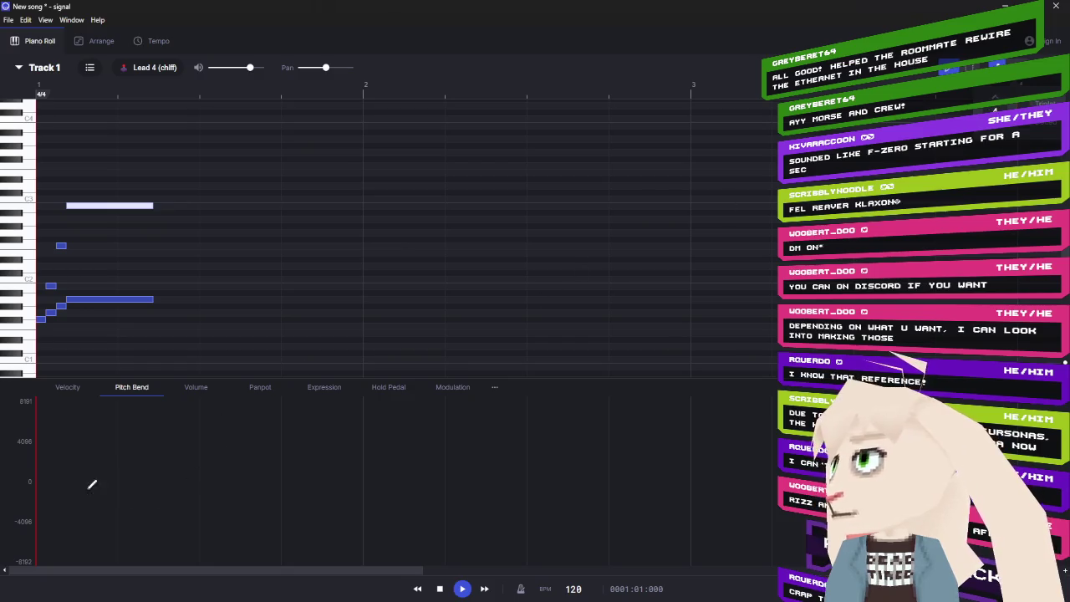
- Add a pitch-bend point at value 0 at the playhead, partway through the held notes
click(139, 477)
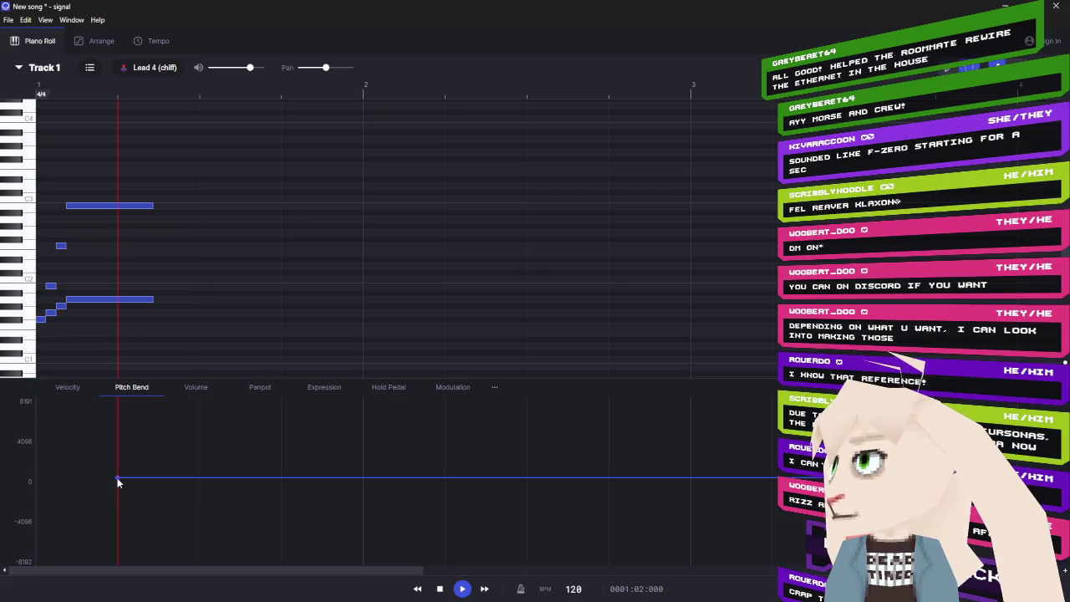
drag(130, 478, 117, 486)
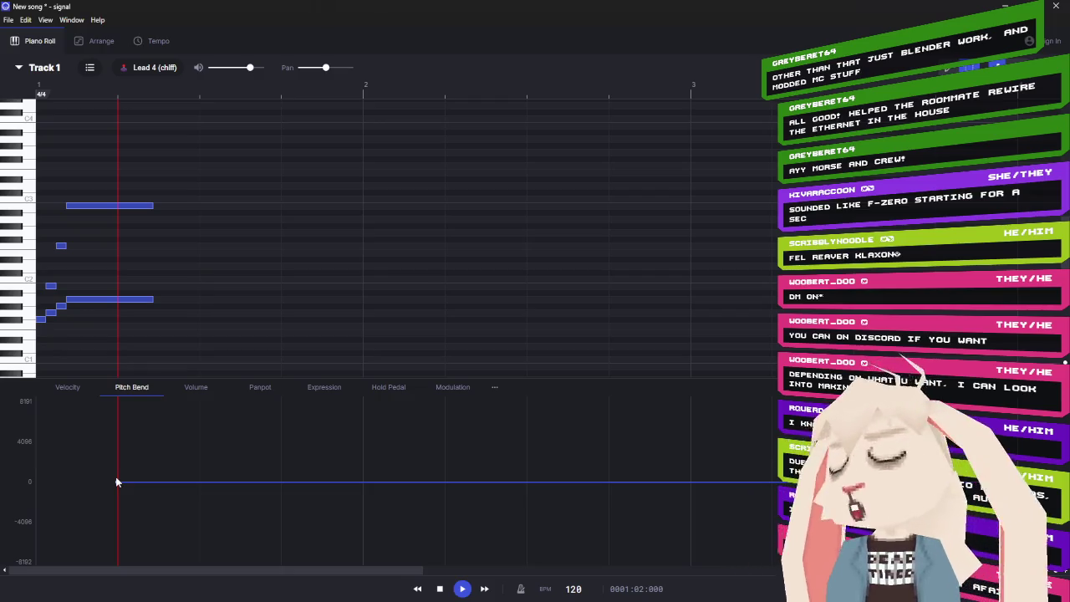
click(117, 482)
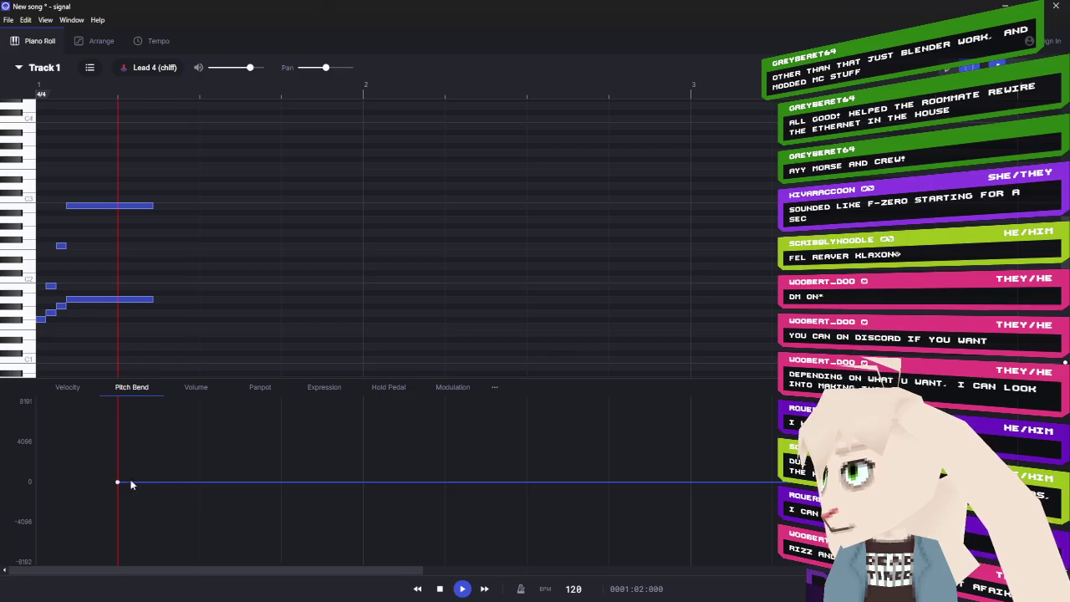
drag(117, 483, 118, 481)
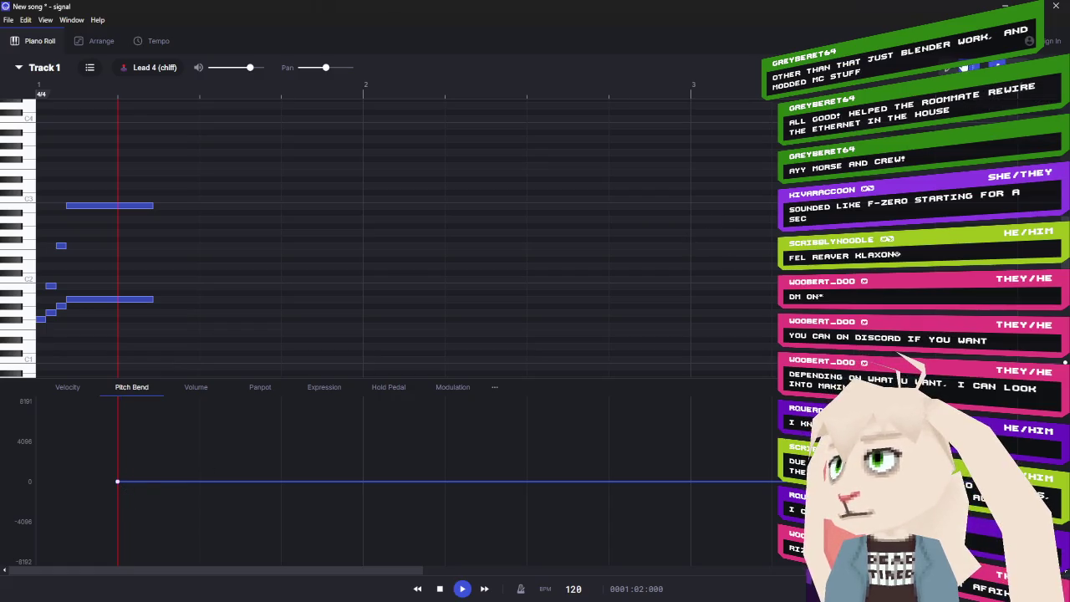
- Draw a steep stepped pitch-bend drop from 0 to -8192 and play the jingle to hear it
mouse_move(123, 484)
mouse_down()
mouse_move(135, 493)
mouse_move(149, 562)
mouse_up()
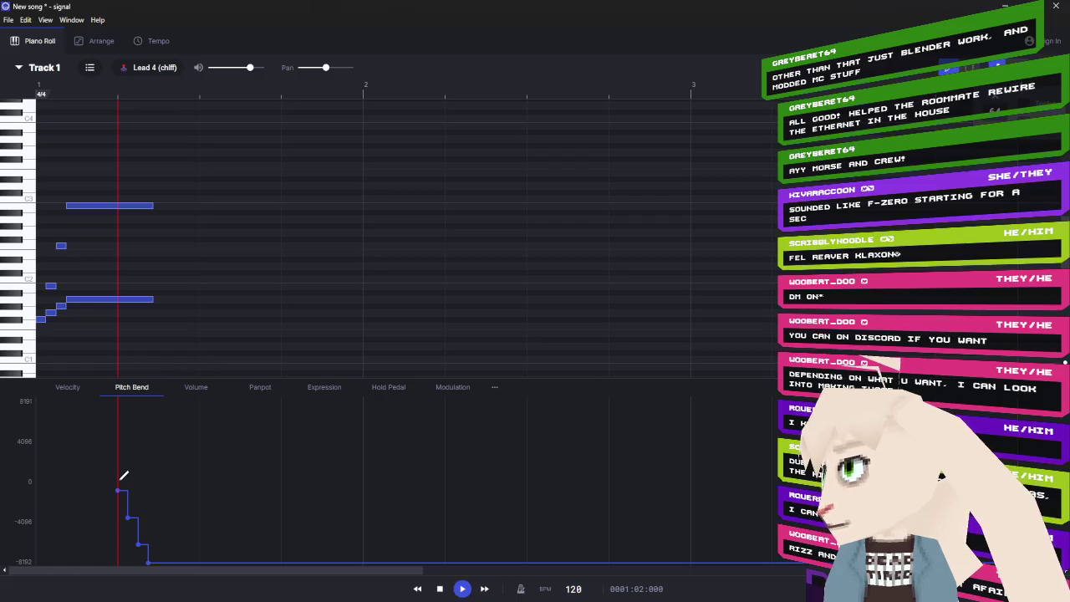
drag(113, 480, 143, 559)
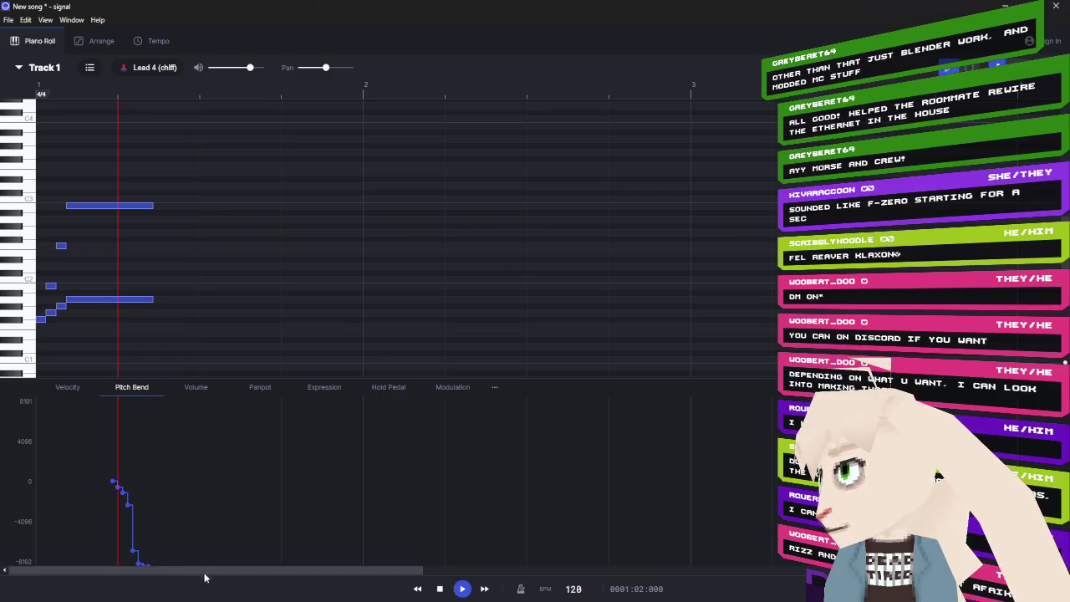
drag(119, 482, 142, 553)
mouse_move(114, 482)
mouse_down()
mouse_move(141, 506)
mouse_move(142, 562)
mouse_move(147, 521)
mouse_move(148, 550)
mouse_up()
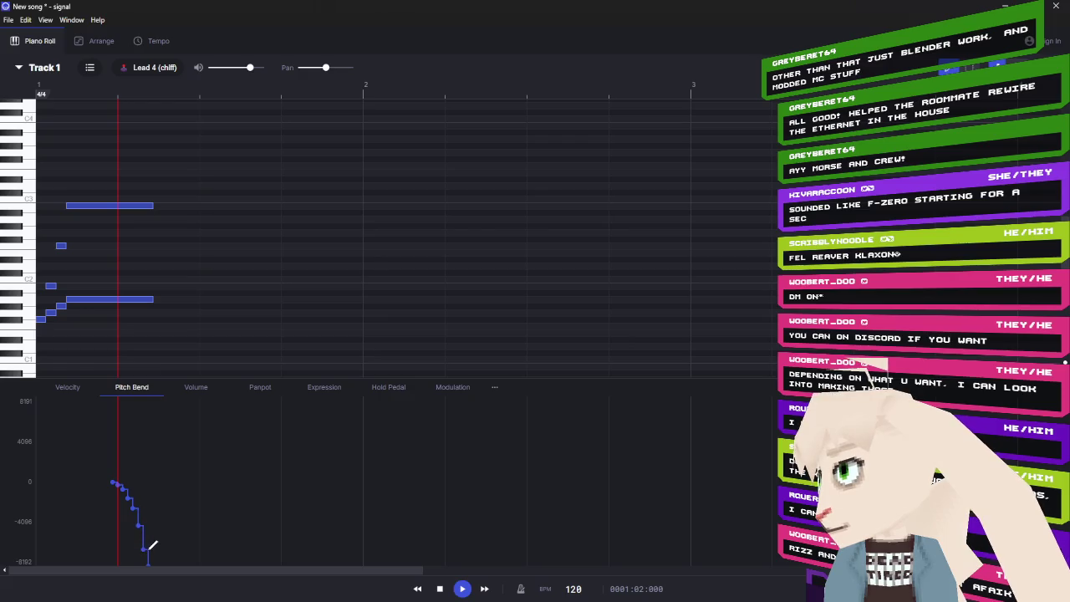
click(452, 590)
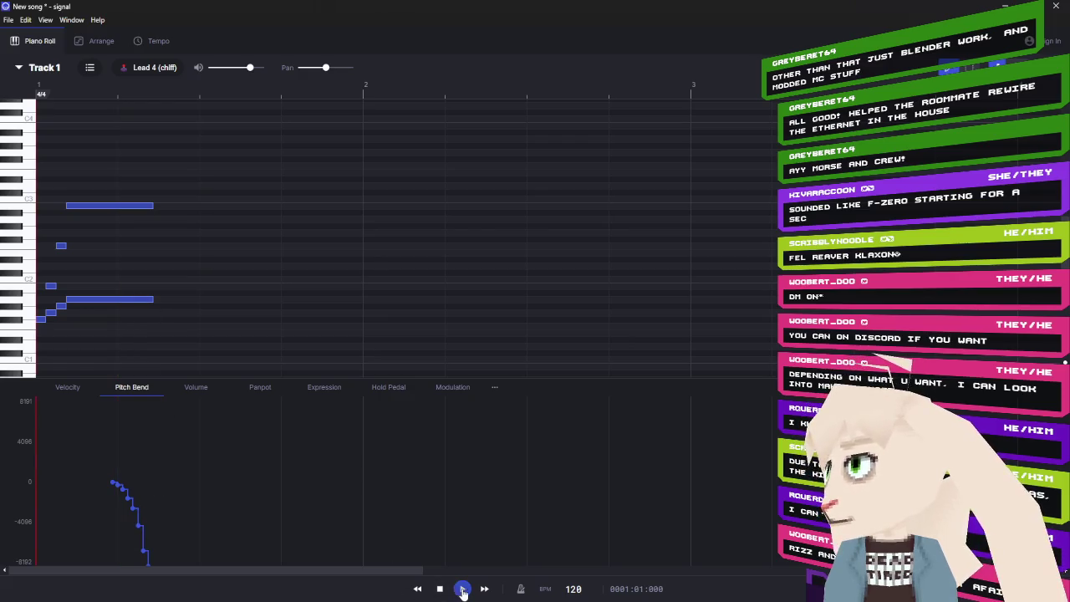
click(452, 590)
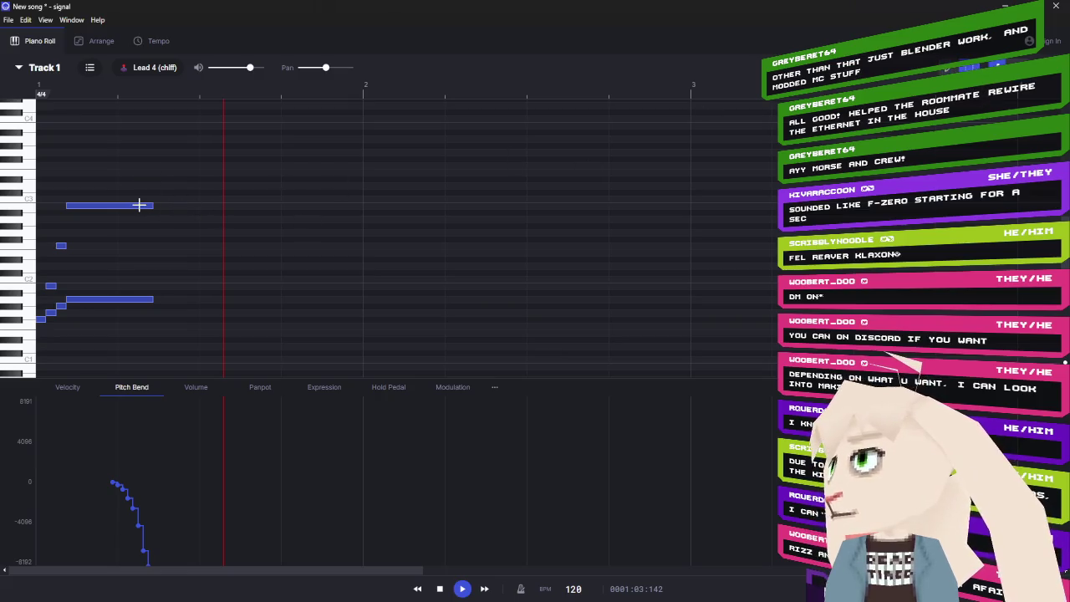
- Select the top and lower long notes and lengthen both together
click(141, 205)
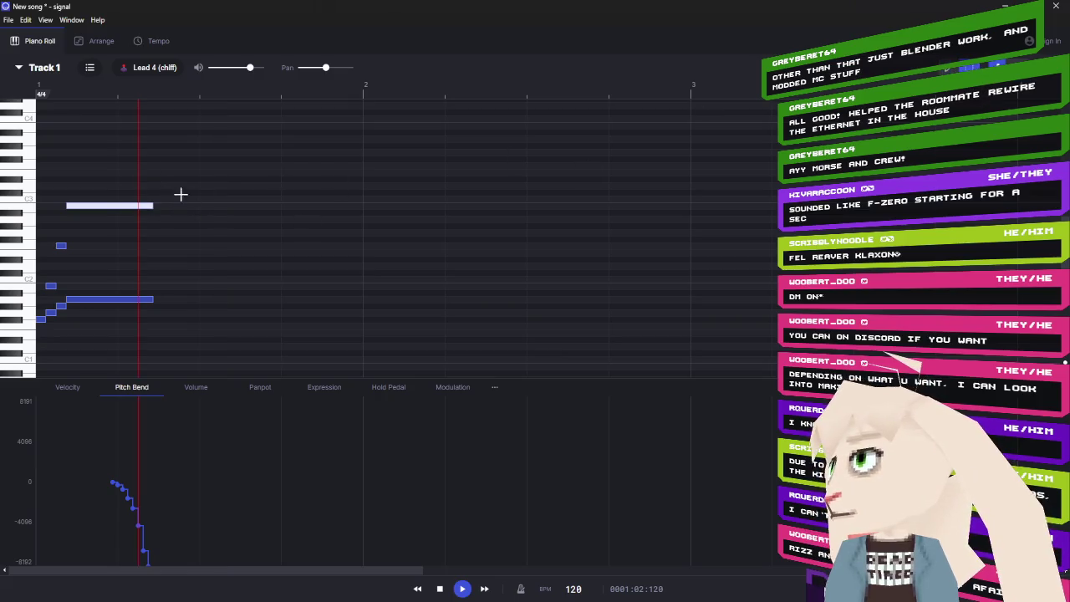
click(131, 206)
shift+click(146, 298)
drag(152, 298, 283, 300)
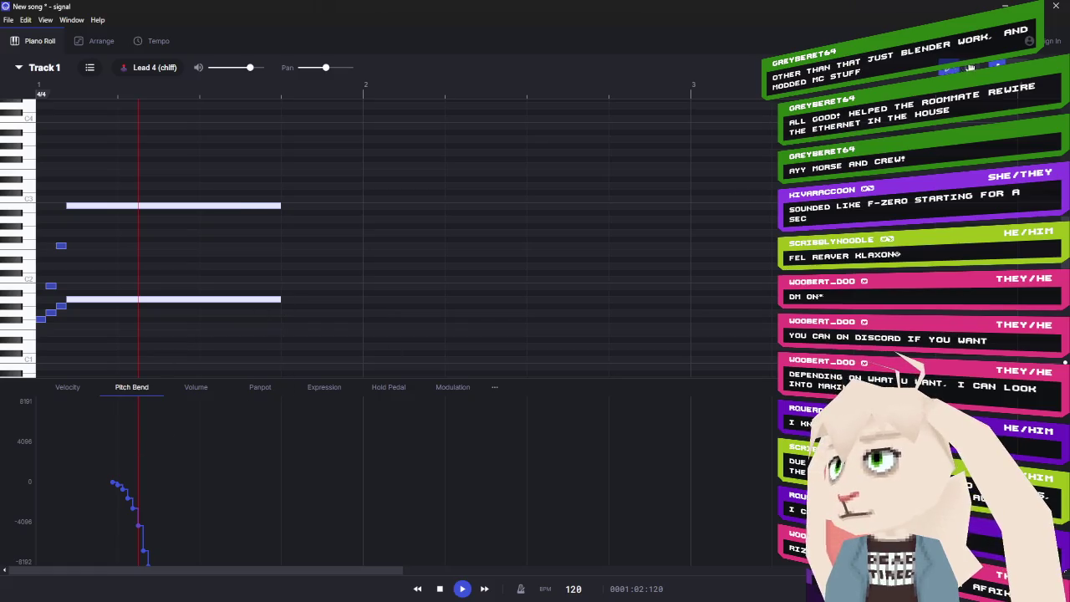
- Move the pitch-bend drop later to the notes' new ends, preview, and show the Velocity lane
click(179, 442)
drag(107, 477, 171, 573)
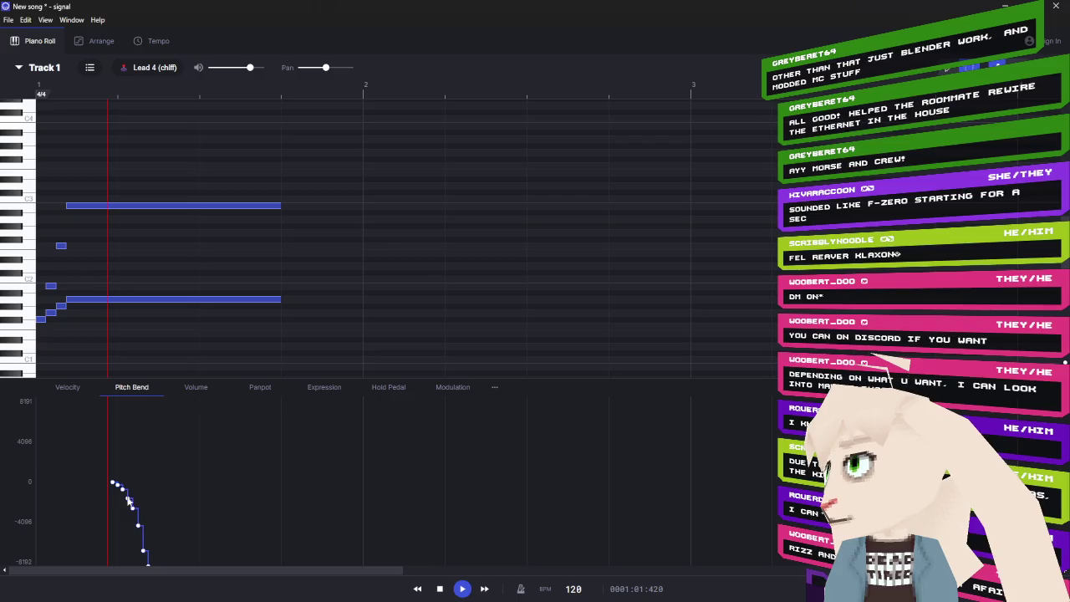
drag(117, 487, 240, 486)
click(462, 589)
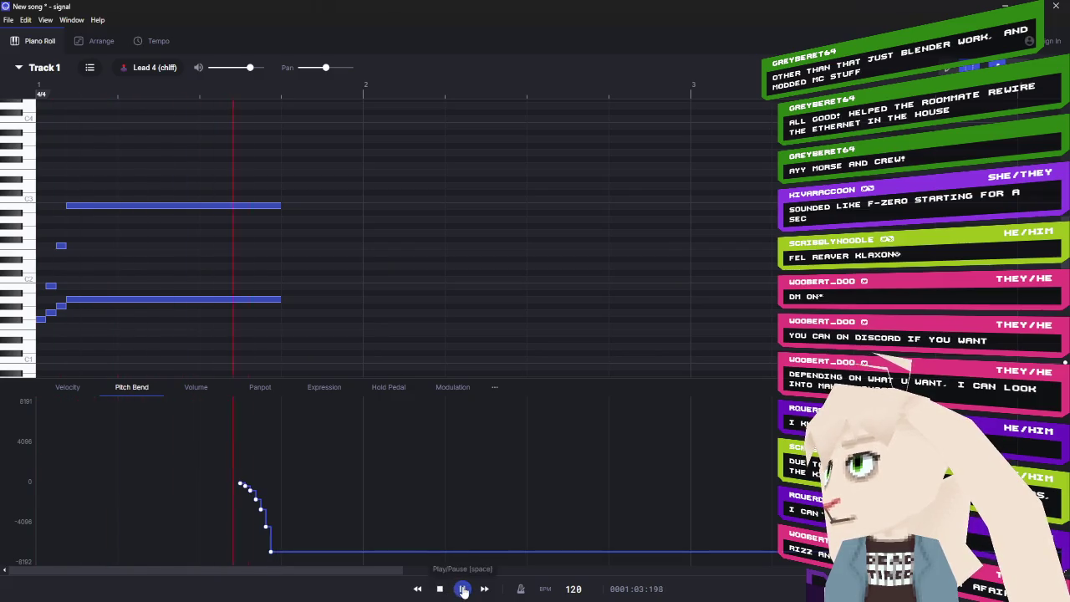
click(440, 589)
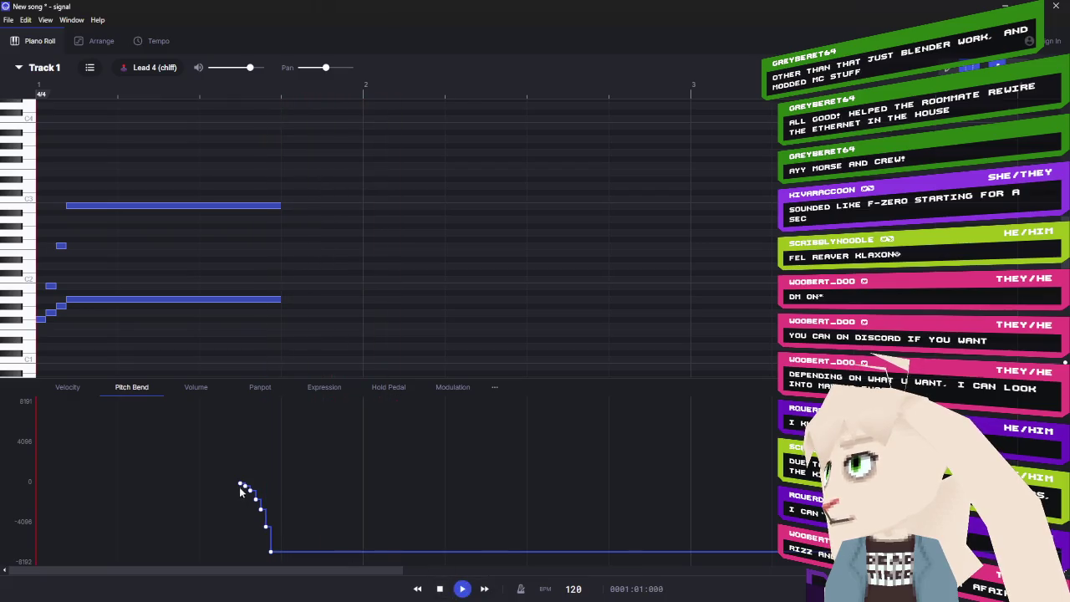
drag(241, 488, 246, 497)
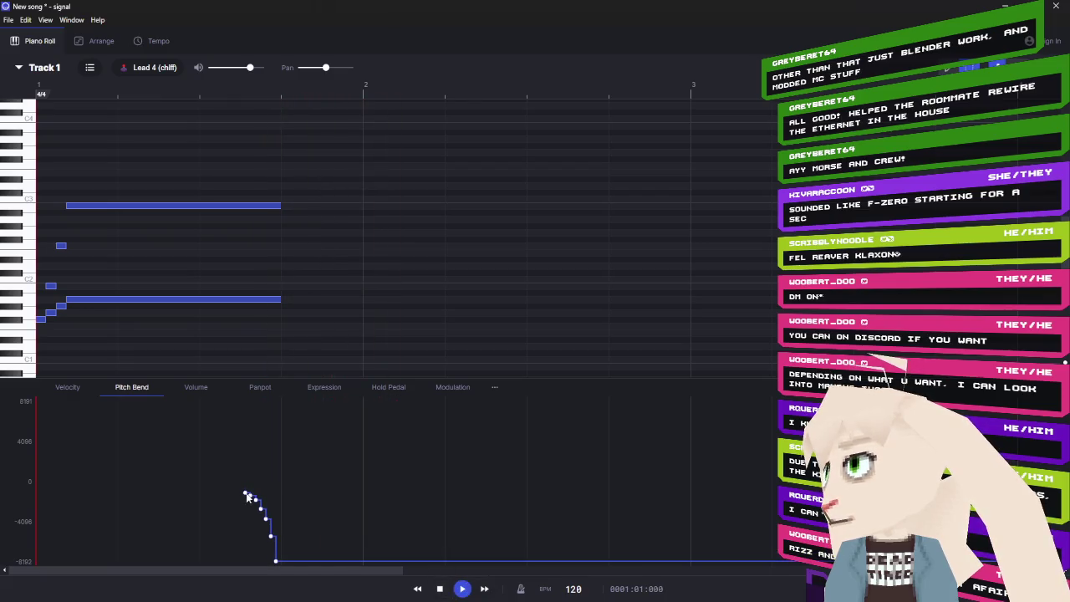
click(67, 387)
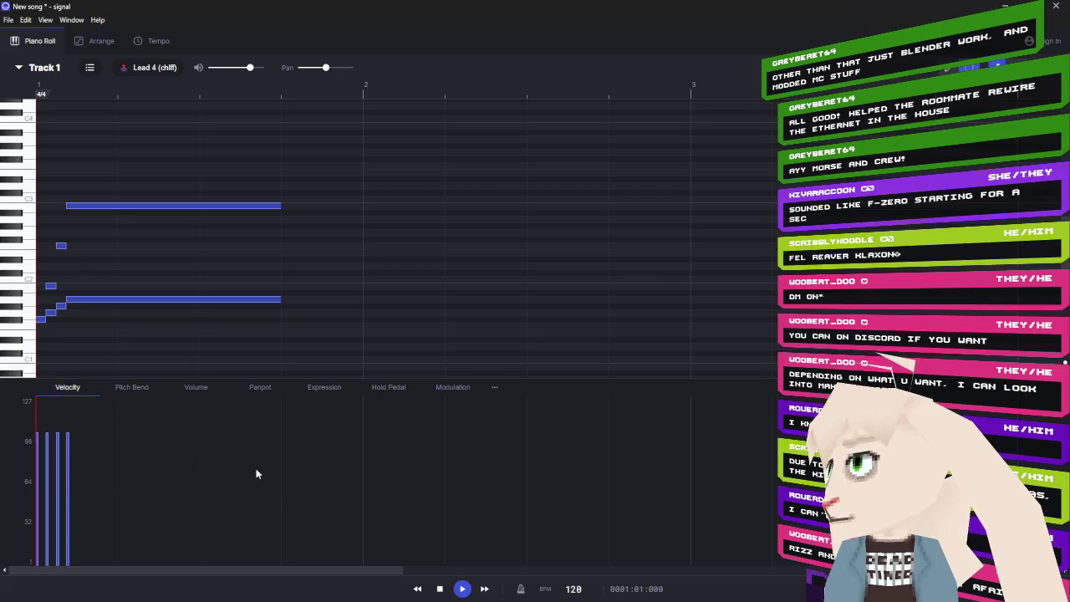
- Draw a Volume curve fading from about 100 to 0 at the long notes' end and play it back
click(194, 388)
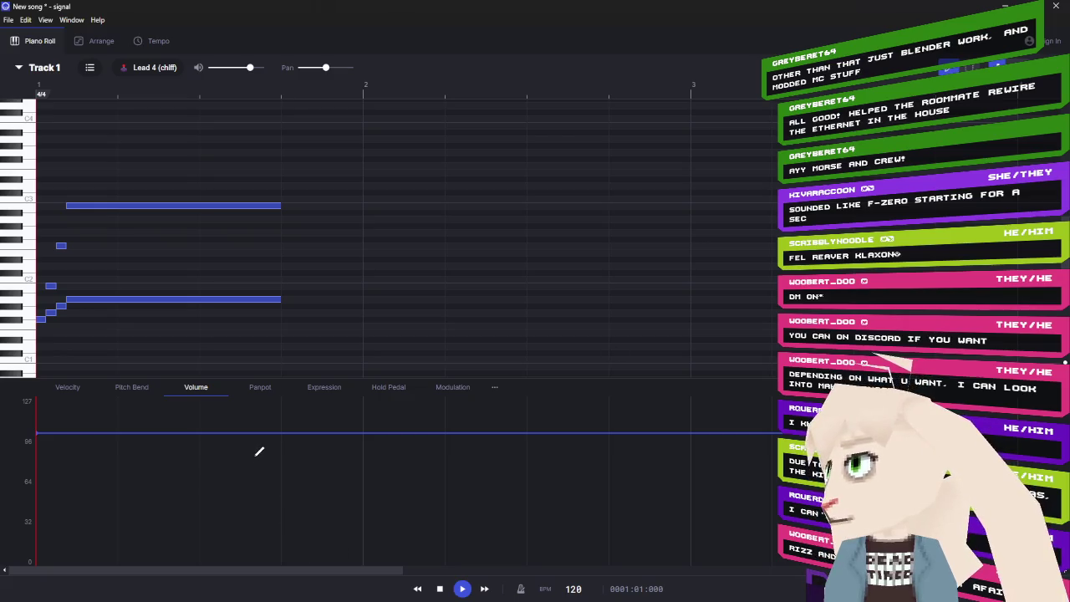
drag(242, 433, 281, 557)
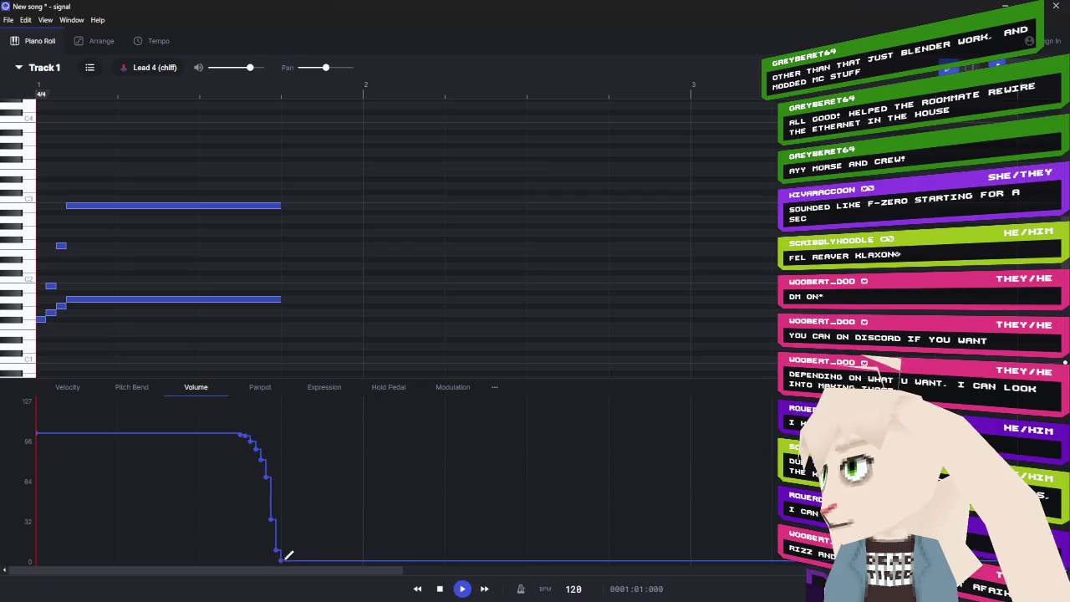
click(464, 591)
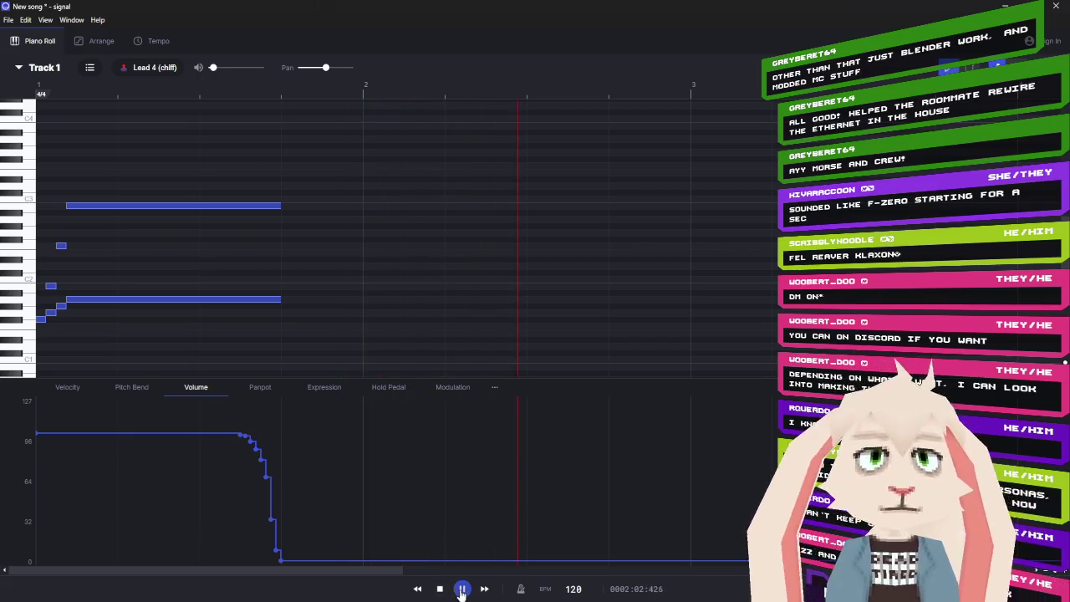
click(439, 588)
click(461, 588)
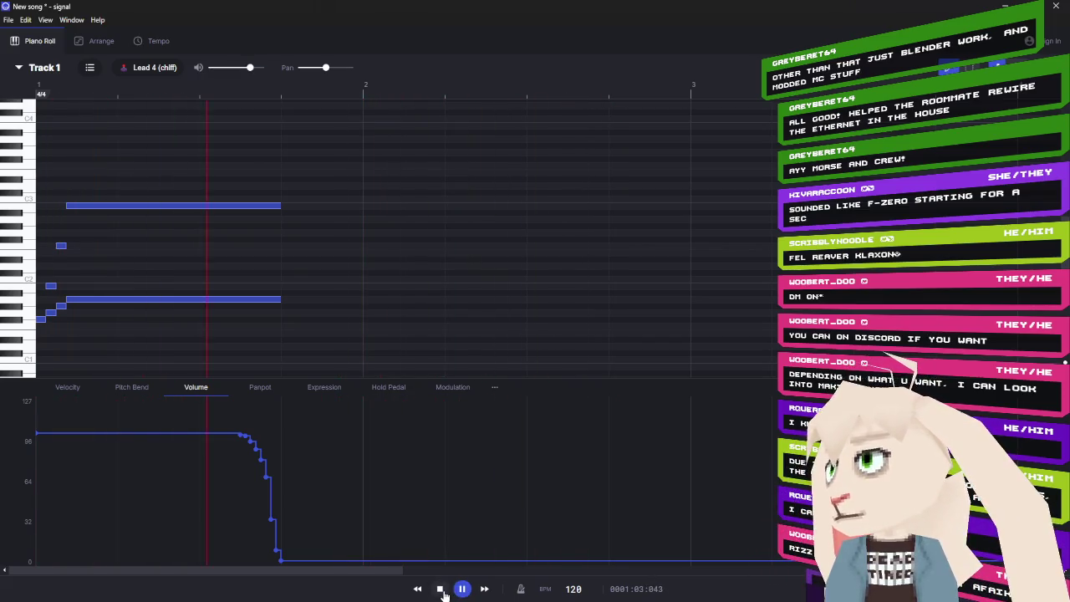
click(441, 590)
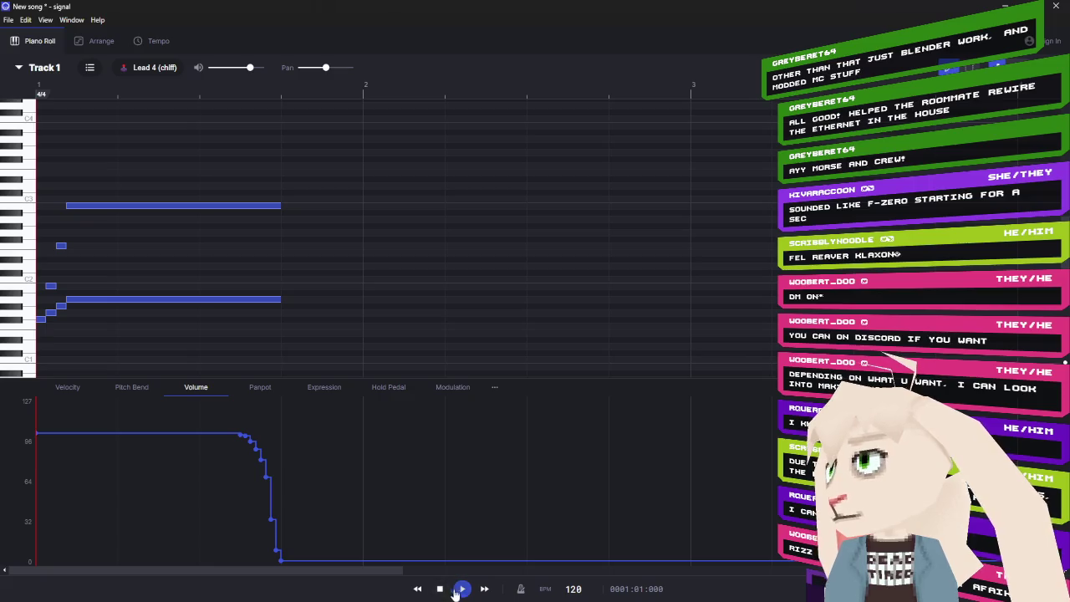
click(276, 206)
- Shorten the top and lower long notes so both end slightly earlier
mouse_move(283, 205)
mouse_down()
mouse_move(218, 213)
mouse_move(247, 215)
mouse_up()
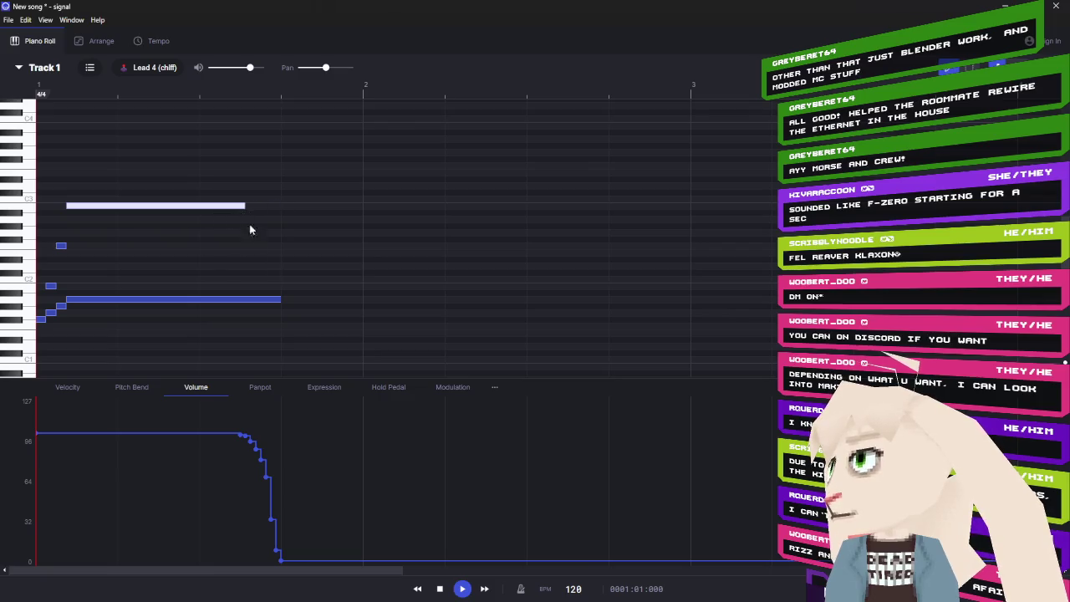
click(280, 298)
drag(280, 298, 243, 298)
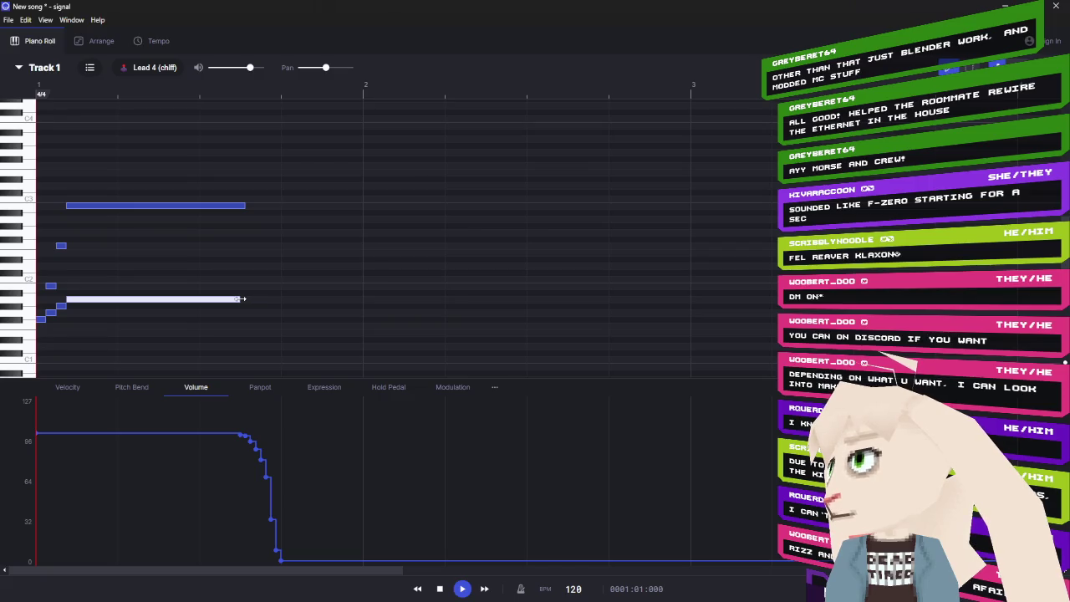
drag(243, 206, 240, 207)
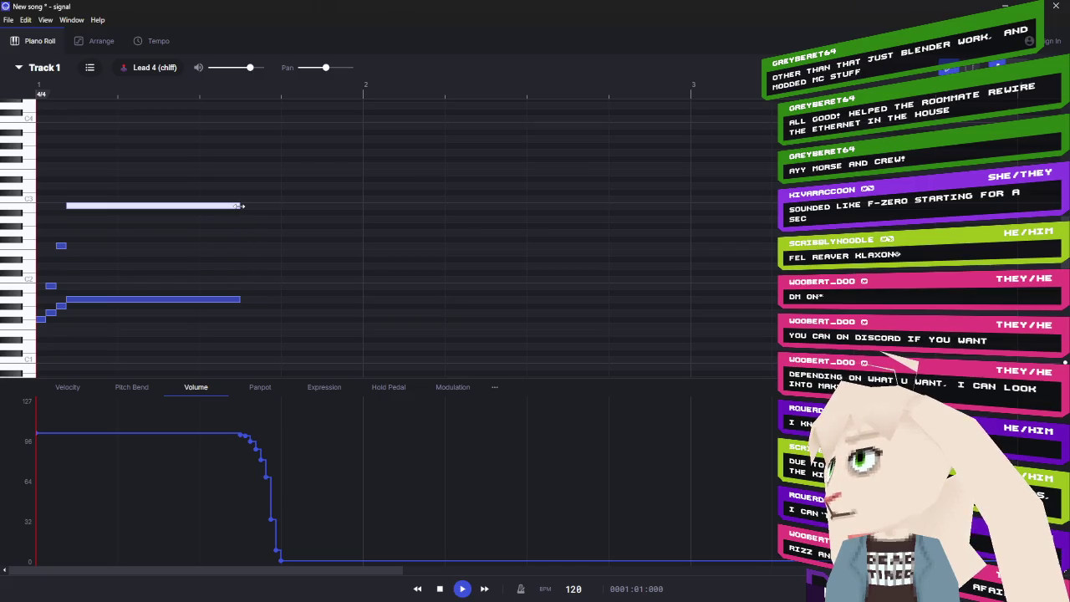
- Shift the volume fade points left so the fade reaches 0 at the shortened notes' end
key(Escape)
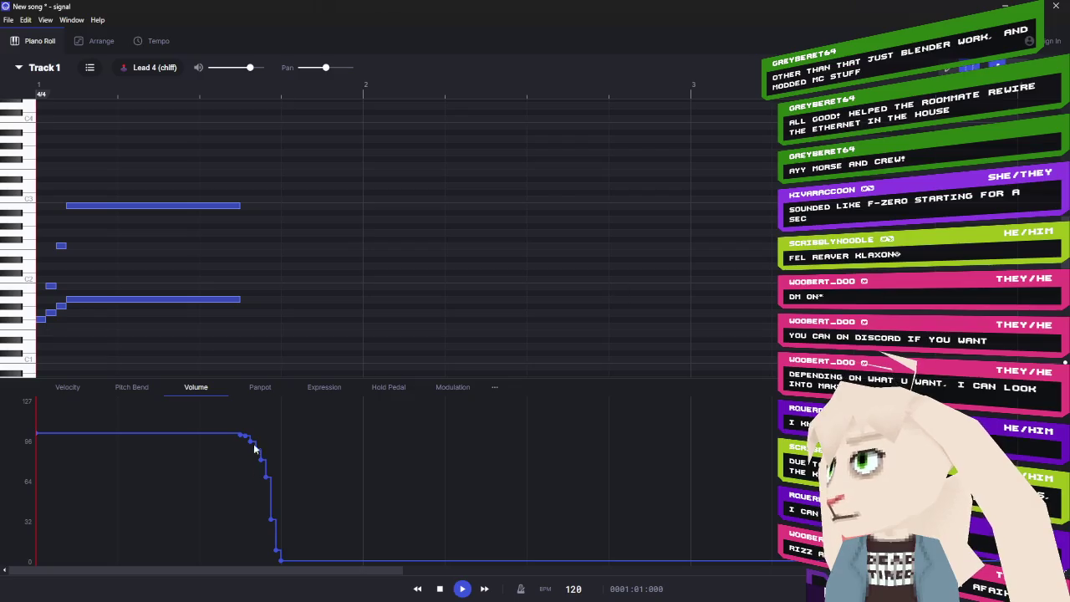
mouse_move(233, 418)
mouse_down()
mouse_move(325, 565)
mouse_move(240, 562)
mouse_up()
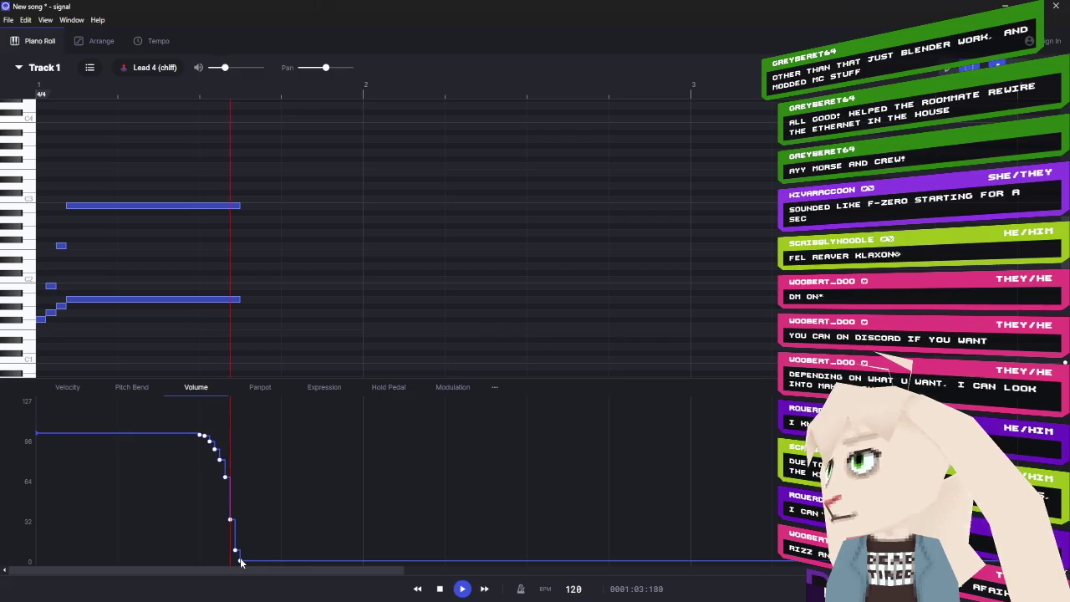
click(132, 386)
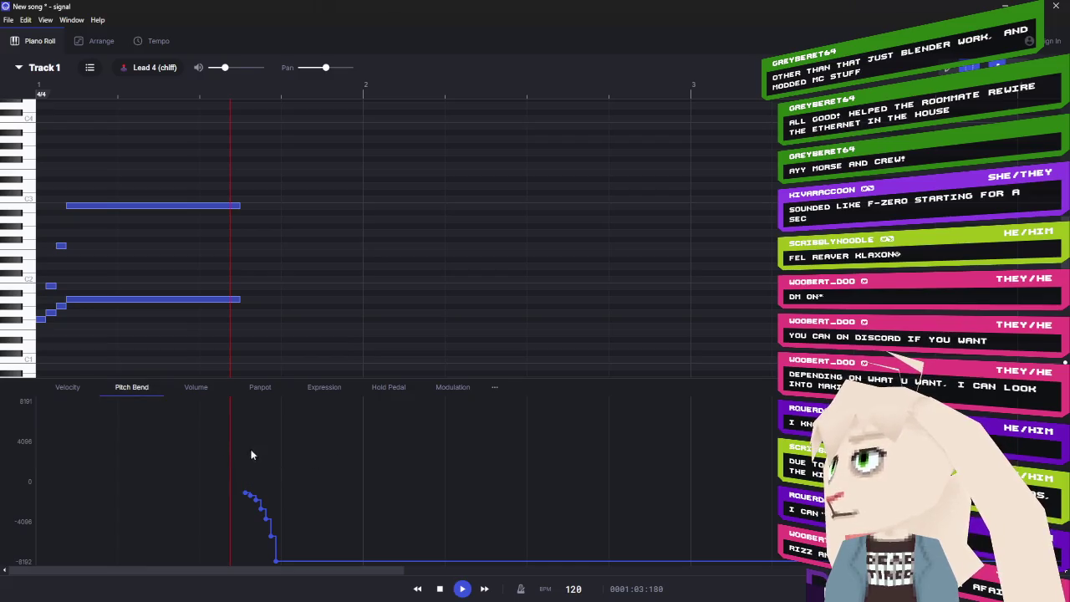
- Move the pitch-bend drop earlier so it finishes where the long notes end, and play it back
click(238, 96)
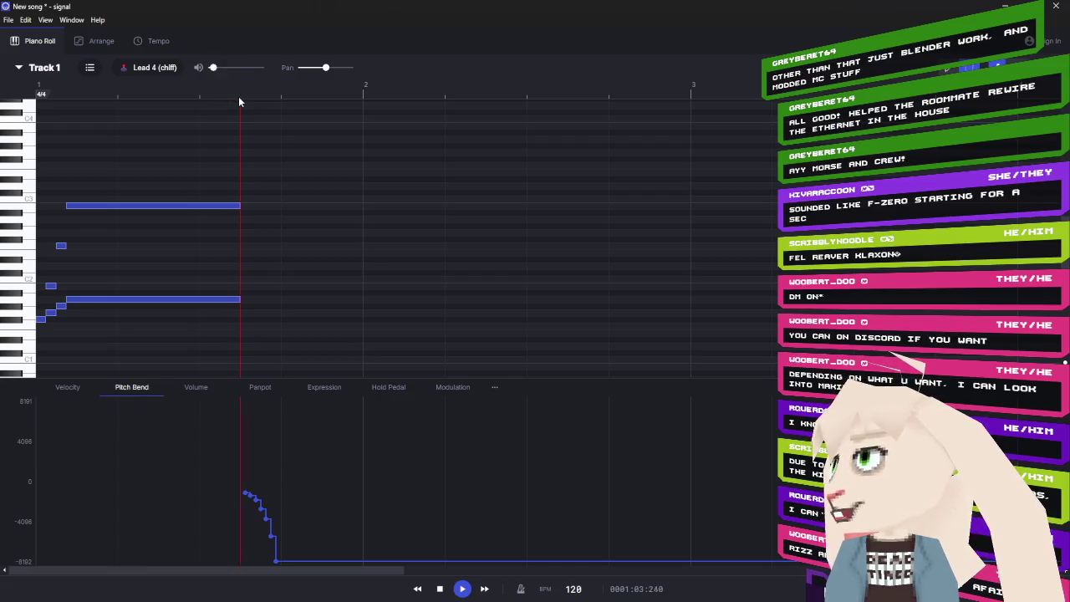
drag(234, 482, 279, 558)
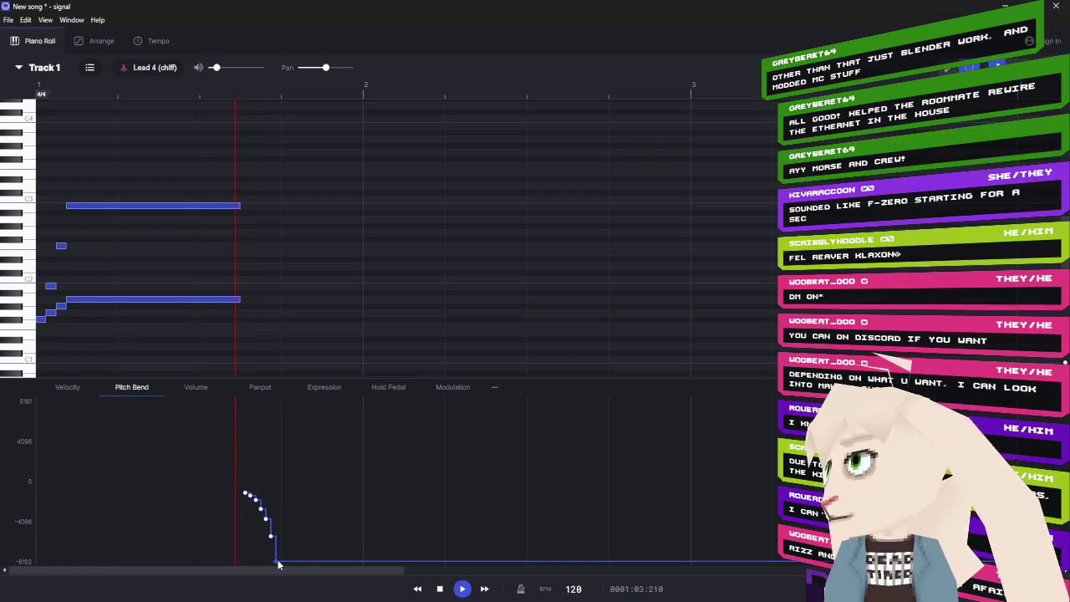
drag(286, 472, 240, 552)
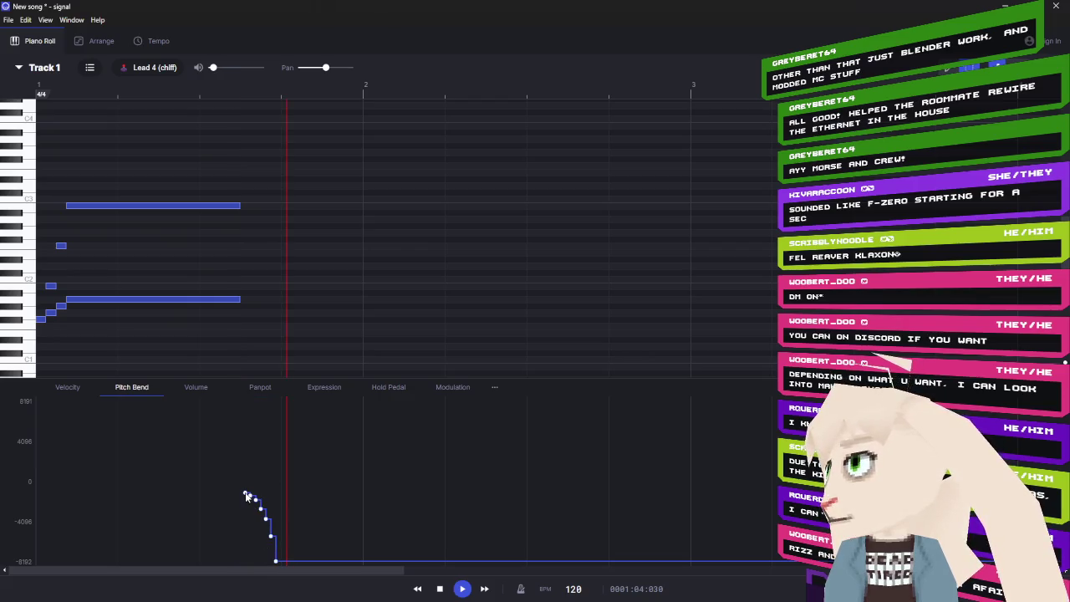
click(240, 99)
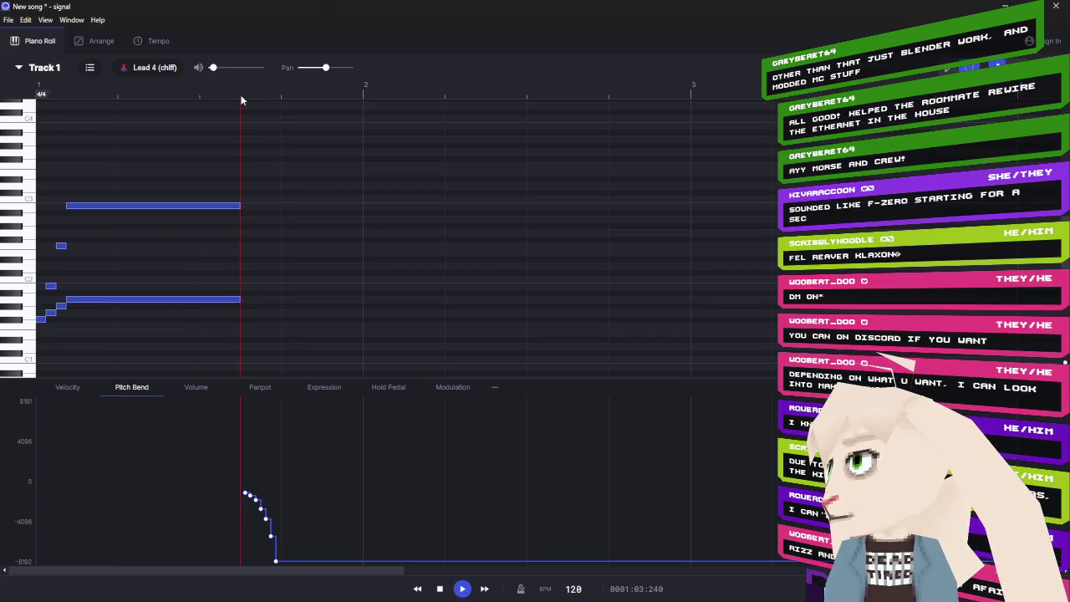
drag(275, 565, 241, 567)
click(462, 588)
click(440, 588)
click(462, 589)
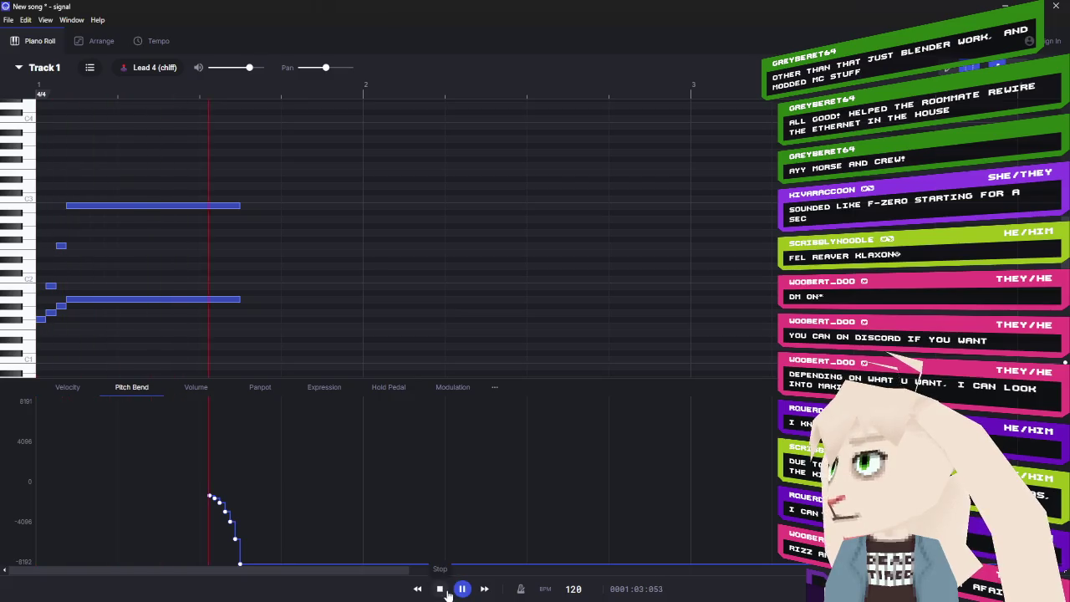
click(443, 589)
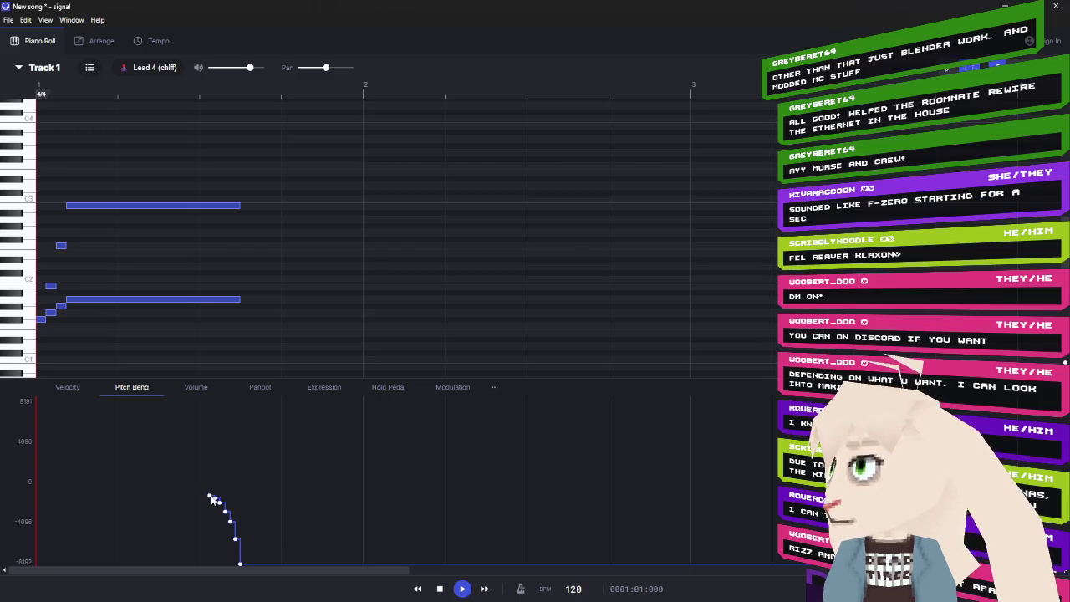
- Raise the pitch-bend drop slightly so it levels off above the lowest value, then replay
drag(211, 499, 212, 483)
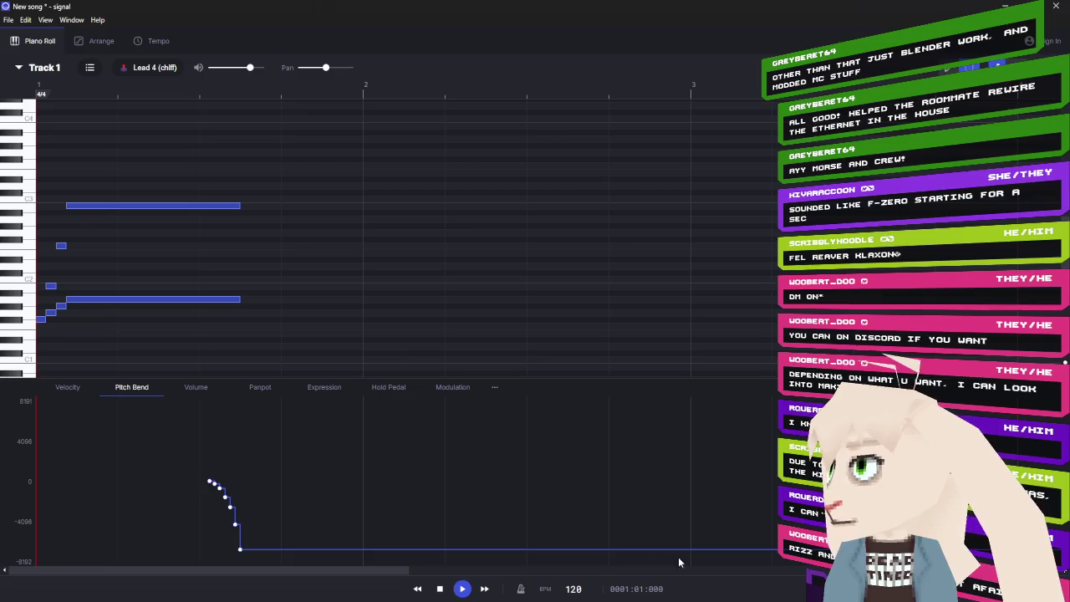
click(460, 589)
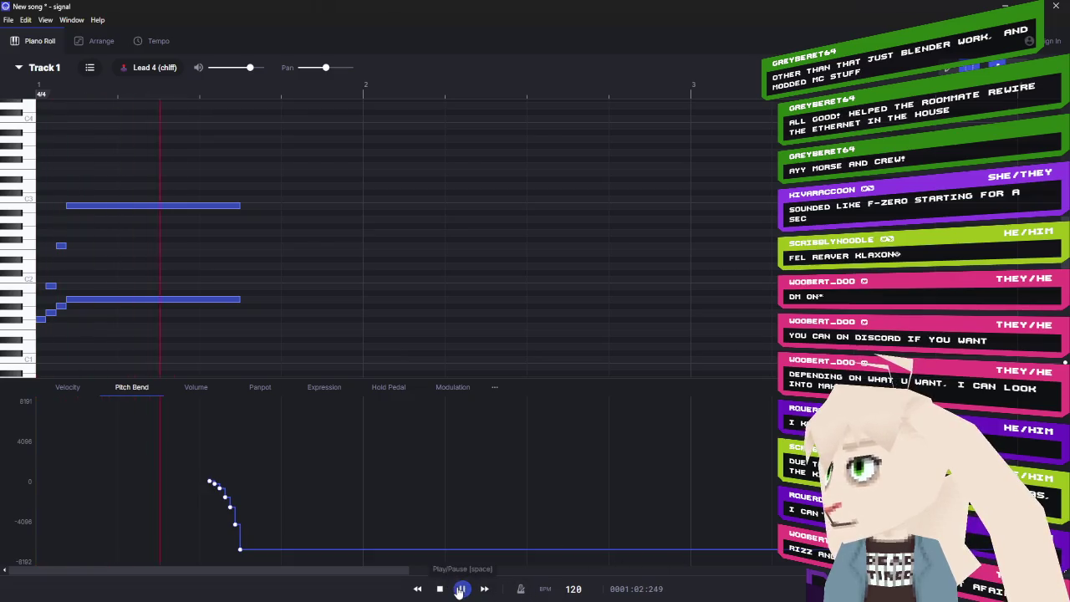
click(440, 589)
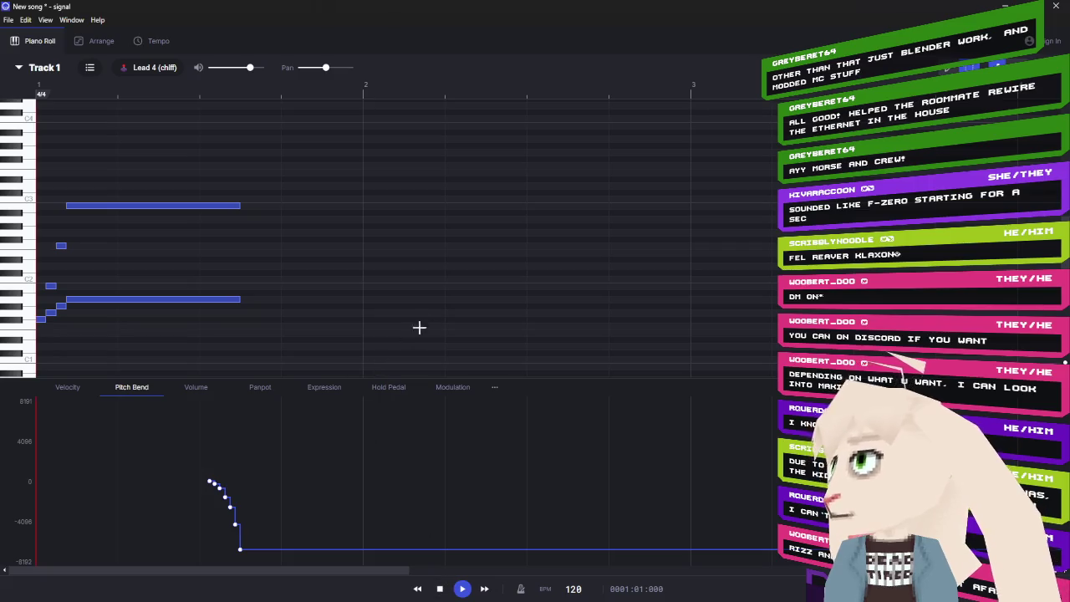
mouse_move(266, 169)
mouse_down()
mouse_move(60, 305)
mouse_move(36, 341)
mouse_up()
- Paste three copies of the note phrase one after another following the original
click(283, 97)
key(ctrl+v)
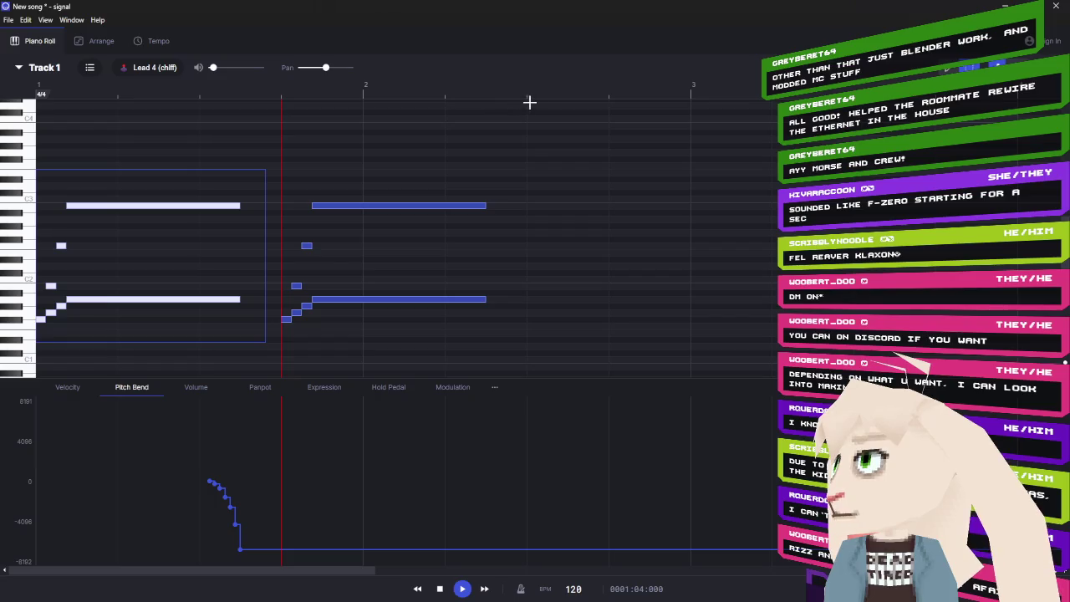
key(ctrl+v)
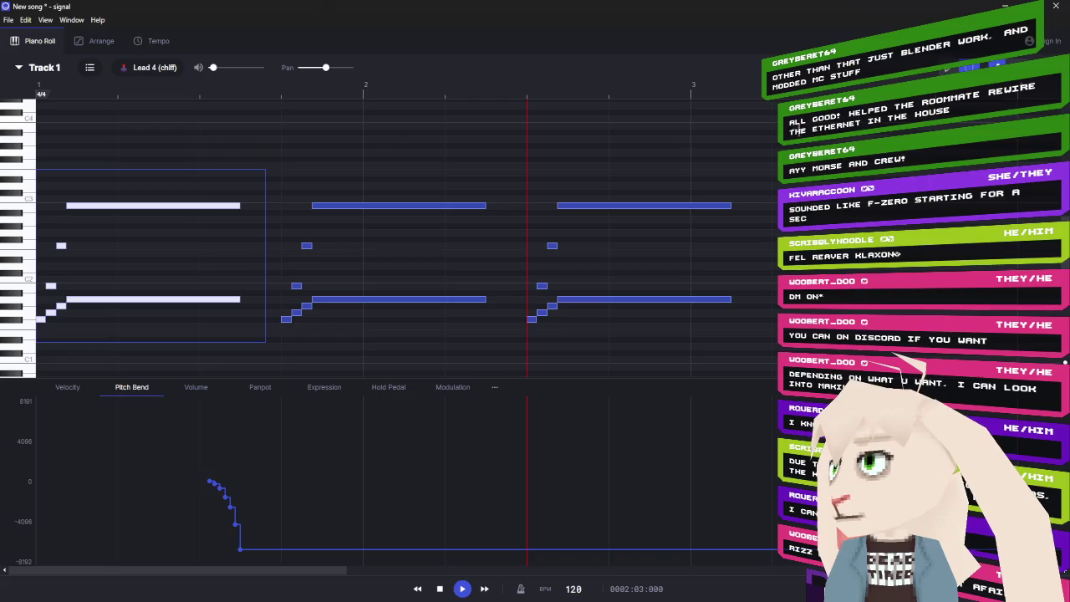
click(778, 99)
key(ctrl+v)
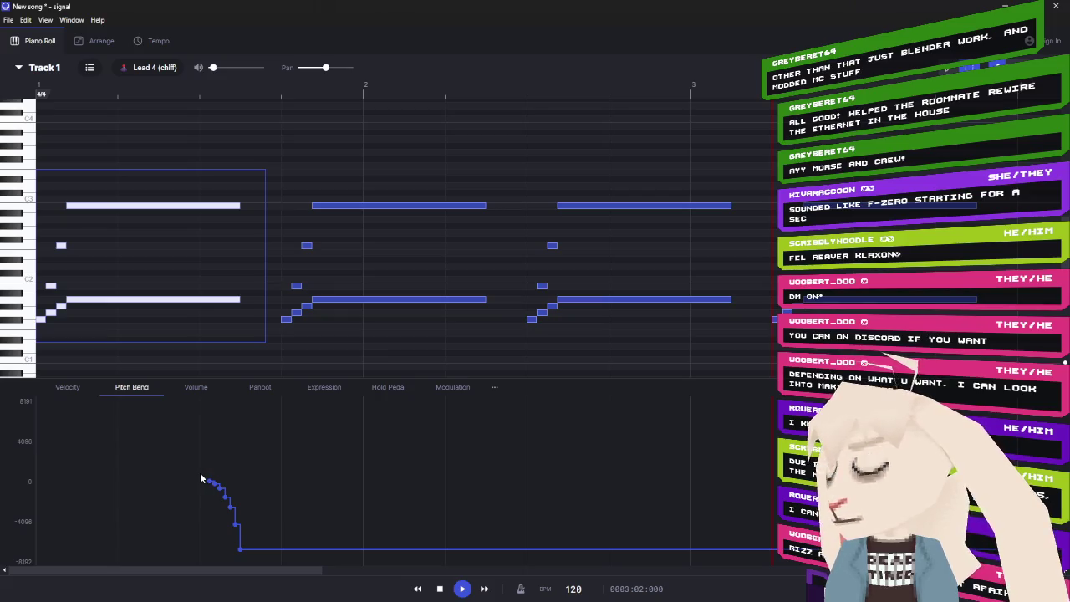
drag(173, 458, 249, 556)
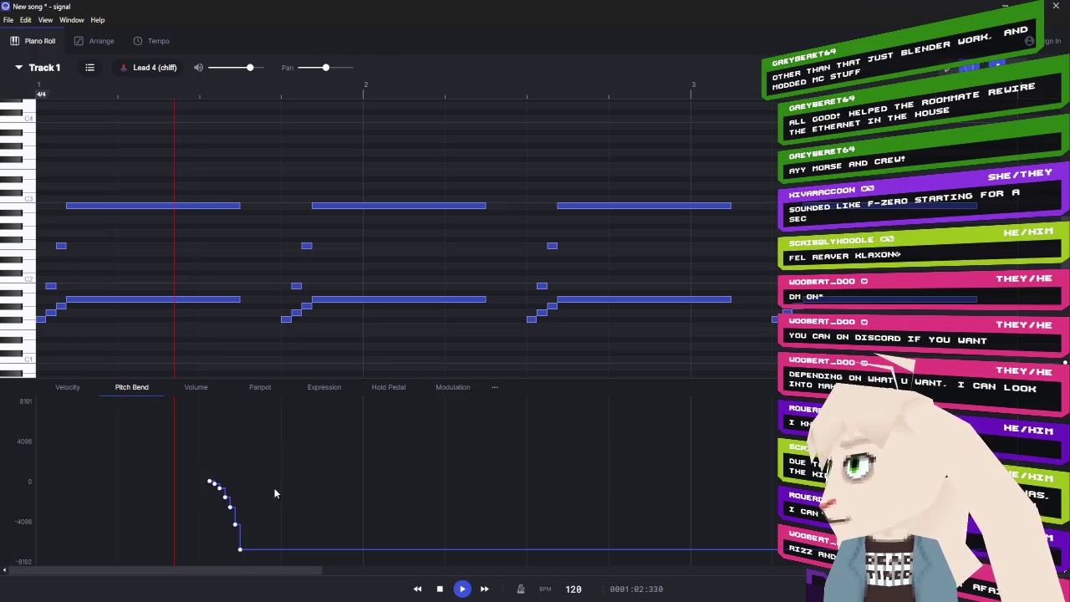
- Nudge the pitch-bend drop slightly earlier and paste it after the second and third phrases, then play
drag(207, 484, 200, 483)
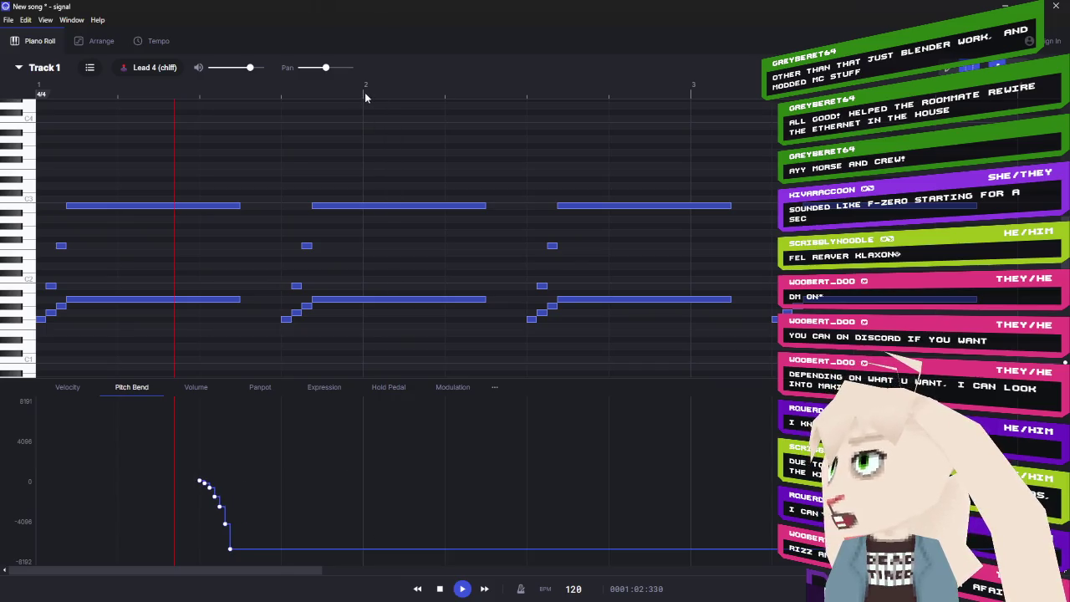
click(447, 100)
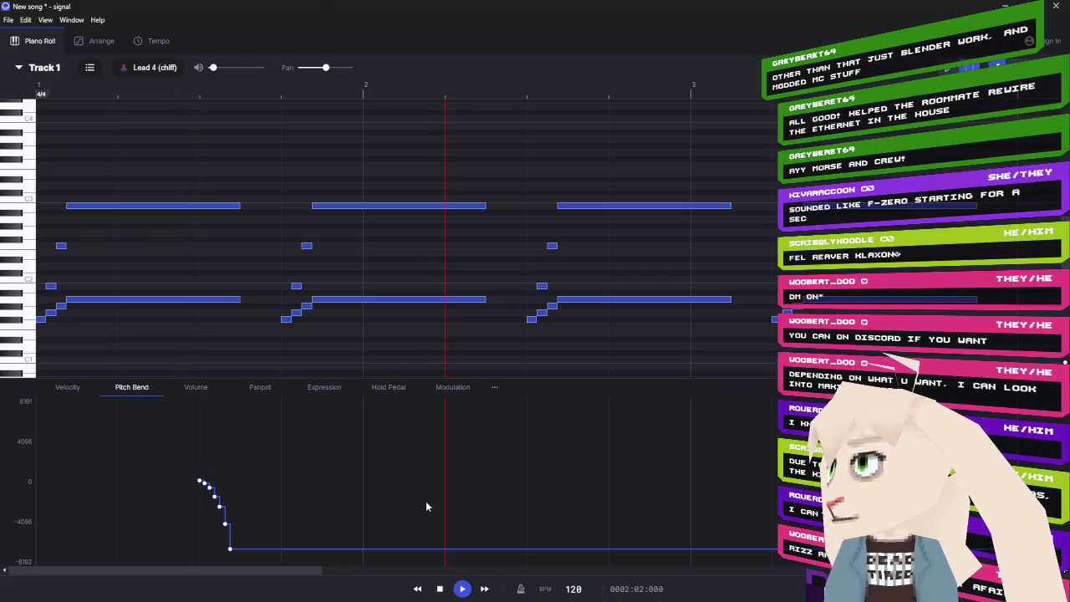
key(ctrl+v)
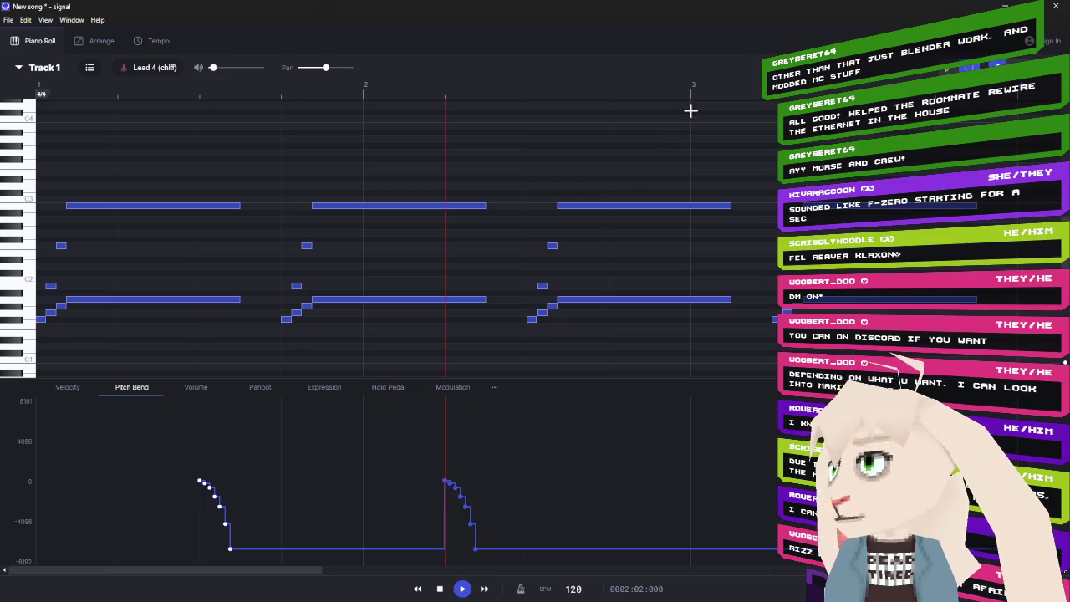
key(ctrl+v)
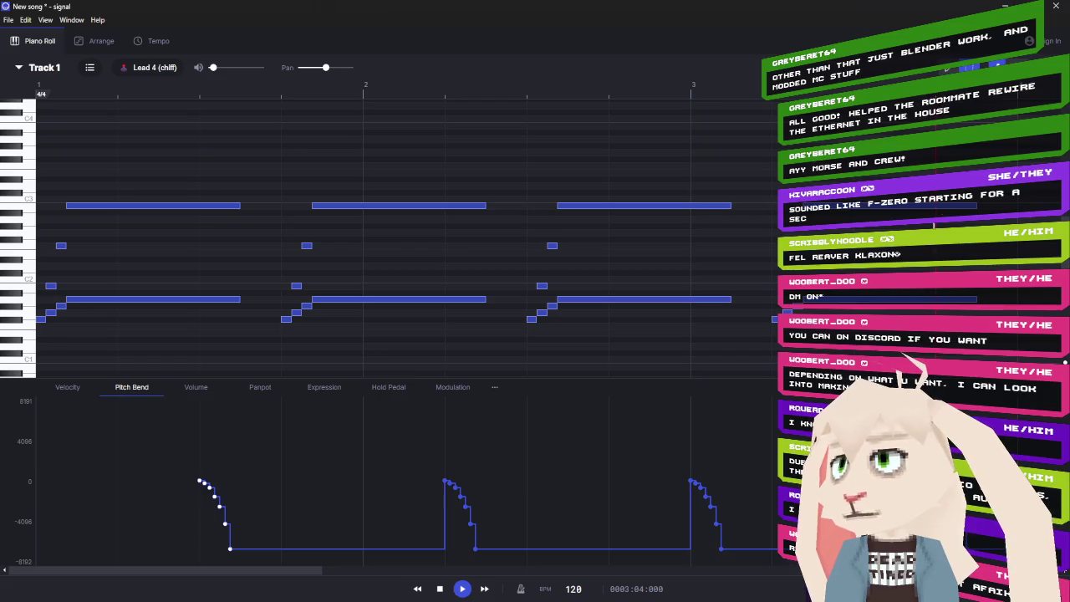
click(439, 588)
click(461, 589)
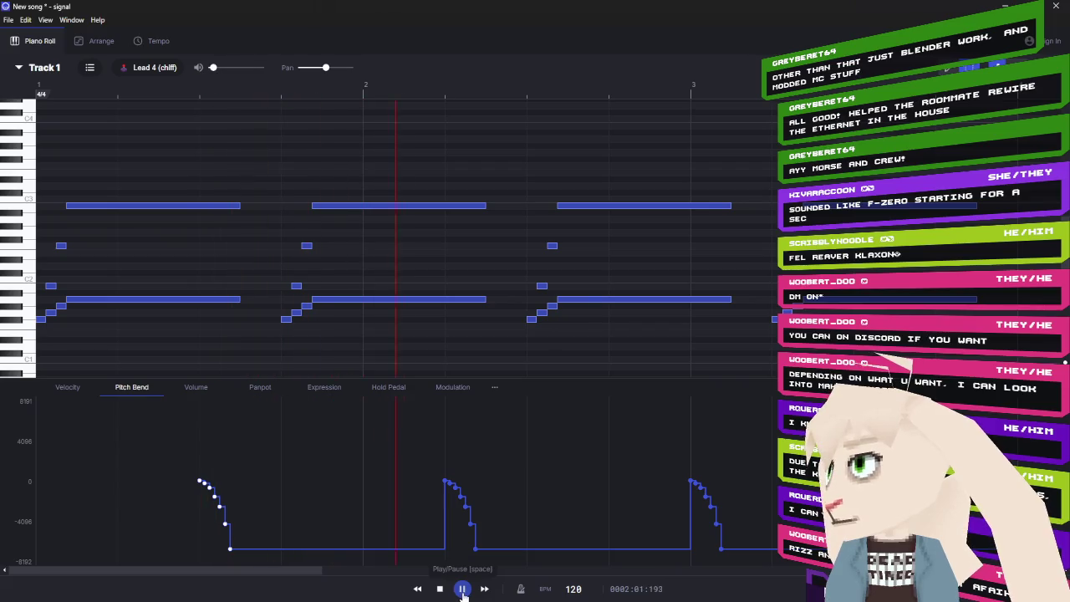
- Copy the 100-to-0 volume fade and paste it under the second and third phrases
click(439, 588)
click(195, 387)
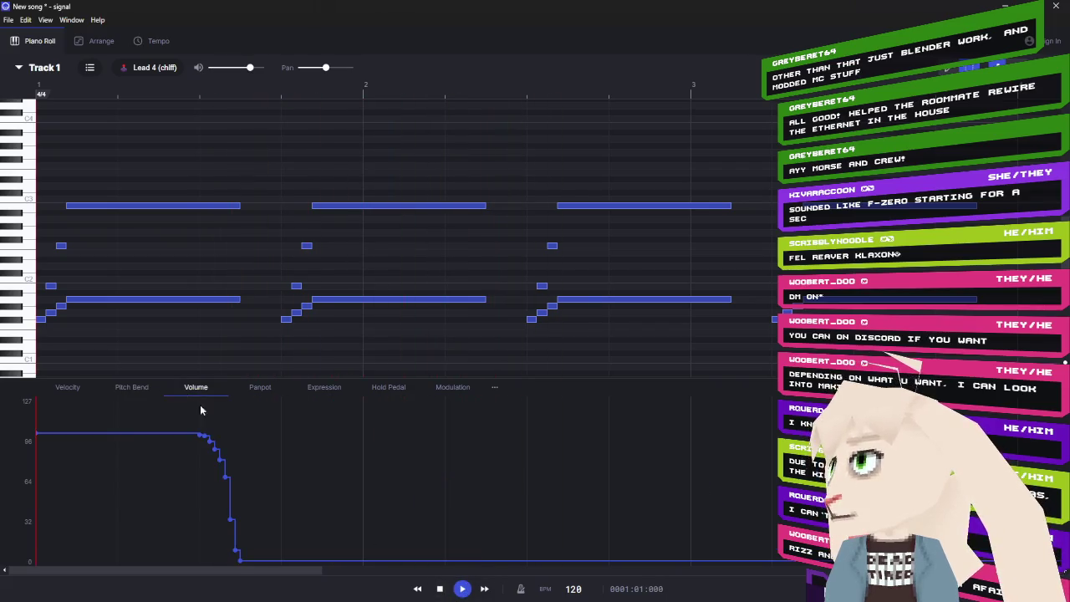
click(199, 96)
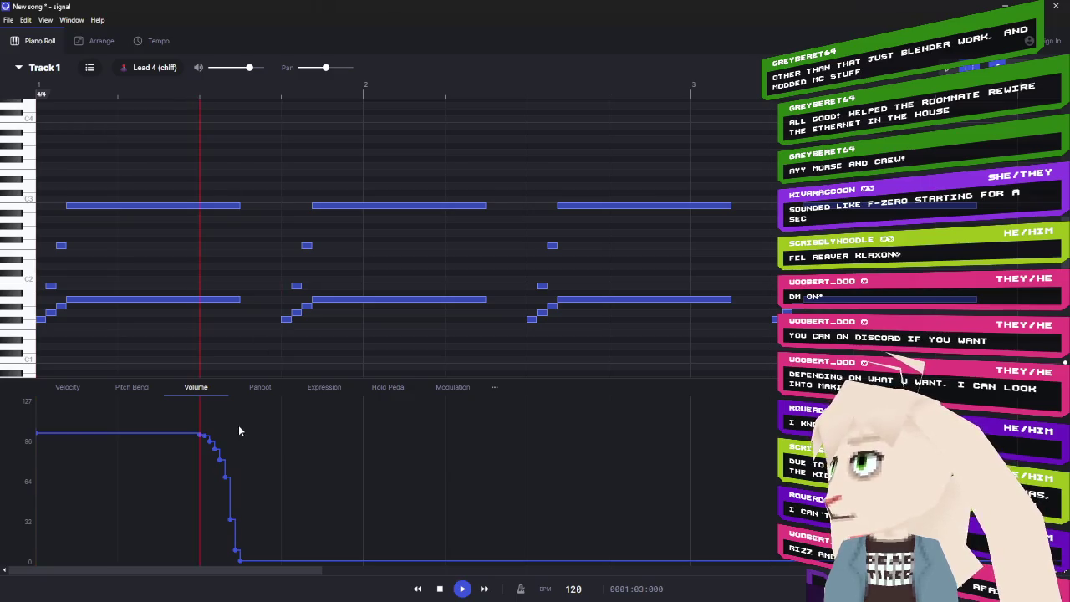
mouse_move(255, 423)
mouse_down()
mouse_move(216, 435)
mouse_move(194, 529)
mouse_move(200, 568)
mouse_up()
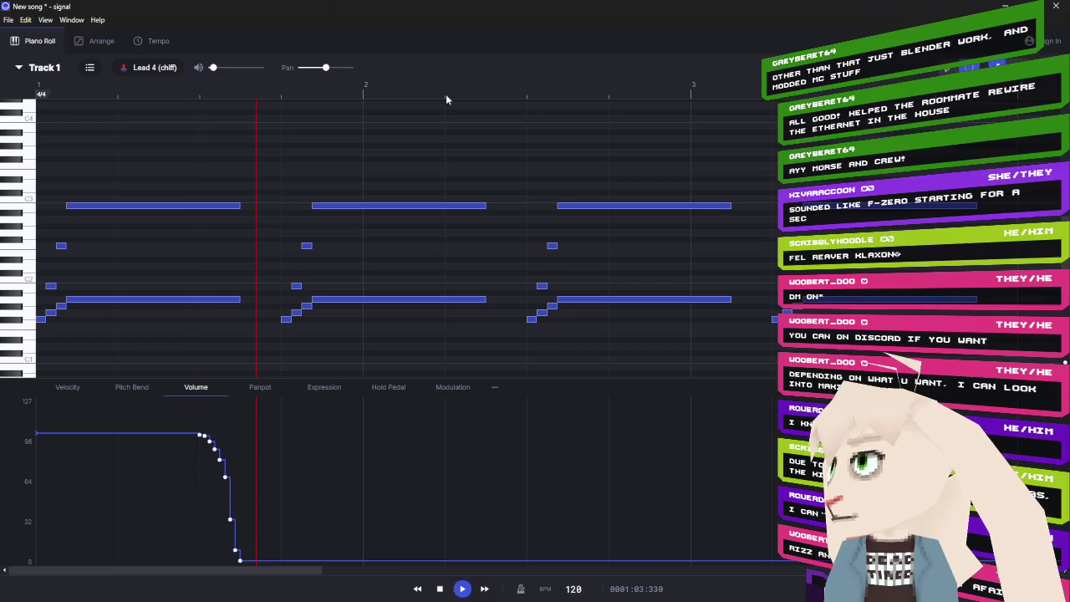
click(445, 96)
key(ctrl+v)
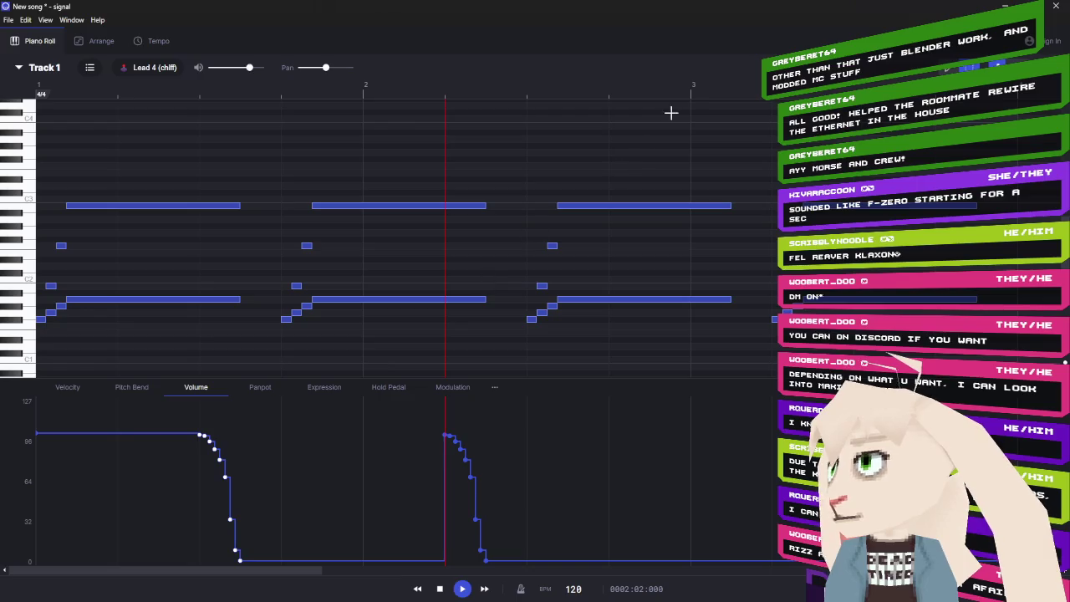
click(692, 96)
key(ctrl+v)
click(938, 88)
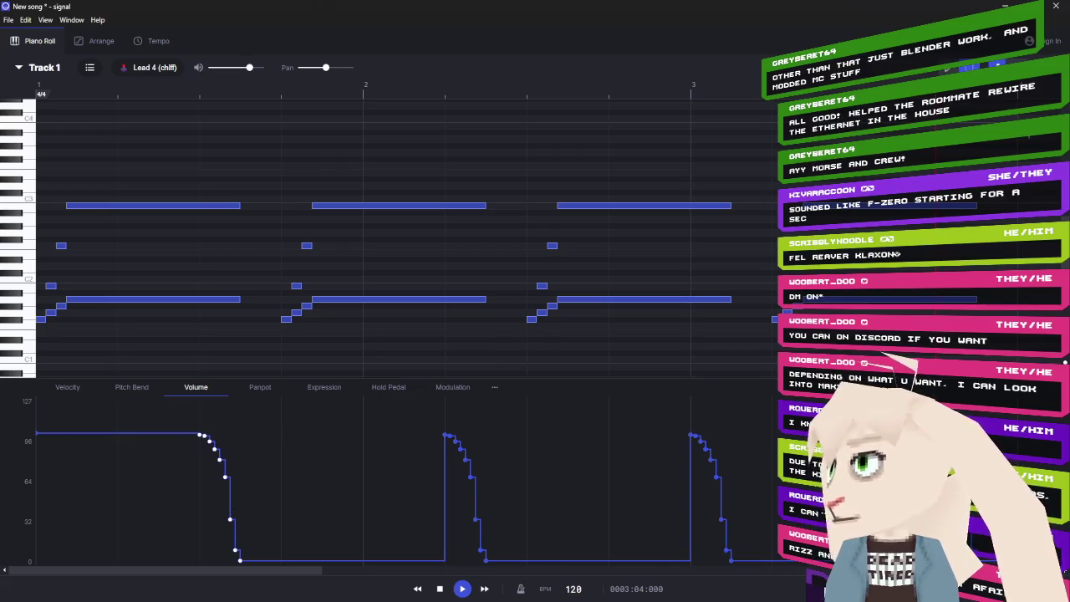
- Add full-volume points at the starts of phrases 2, 3 and 4 in the Volume lane
click(281, 431)
click(277, 433)
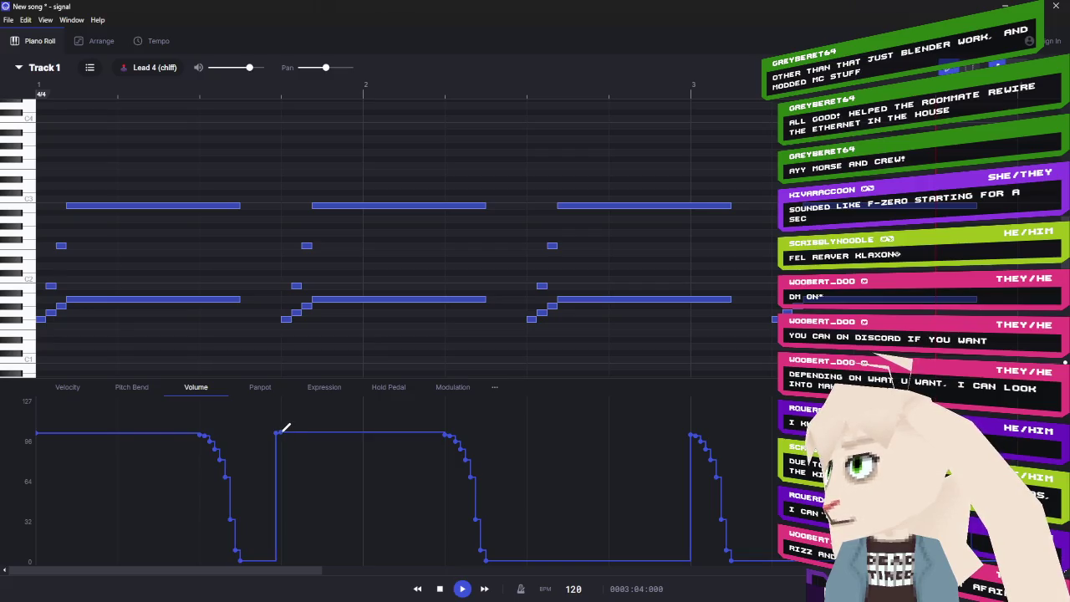
click(282, 433)
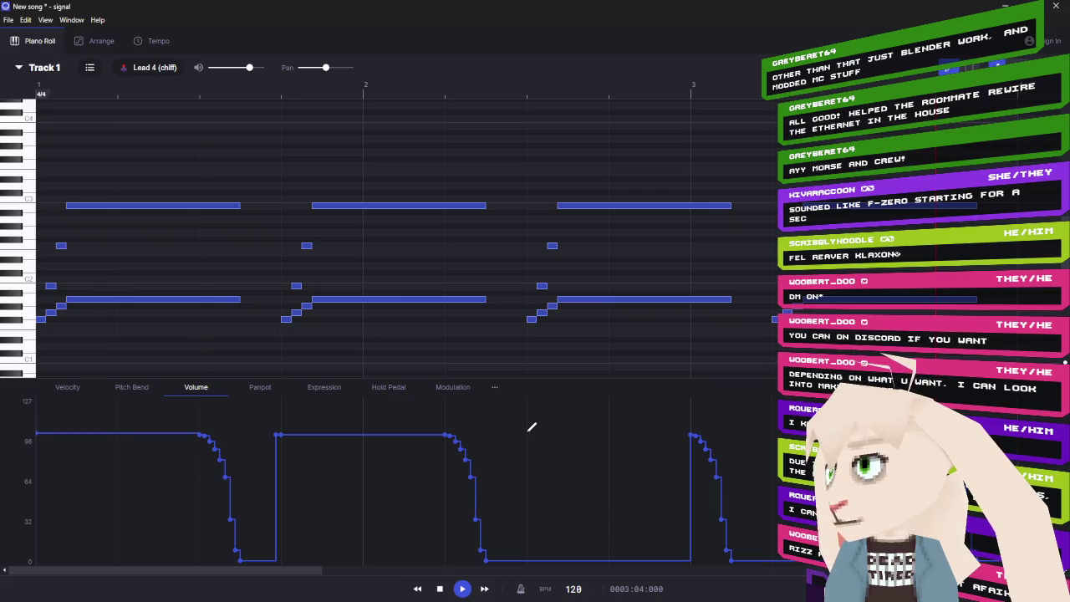
click(527, 433)
click(521, 434)
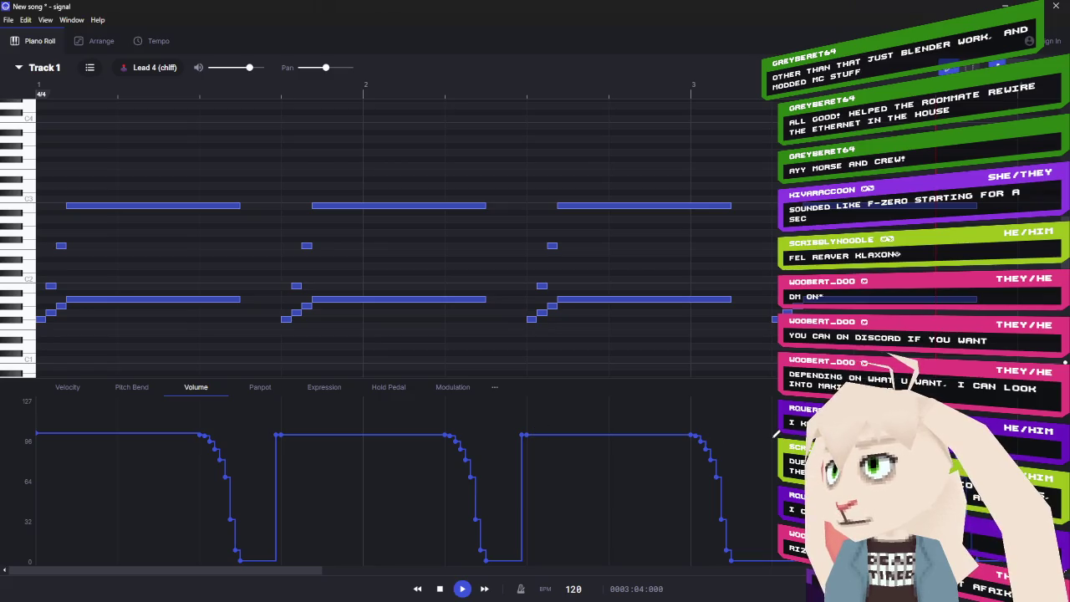
click(773, 434)
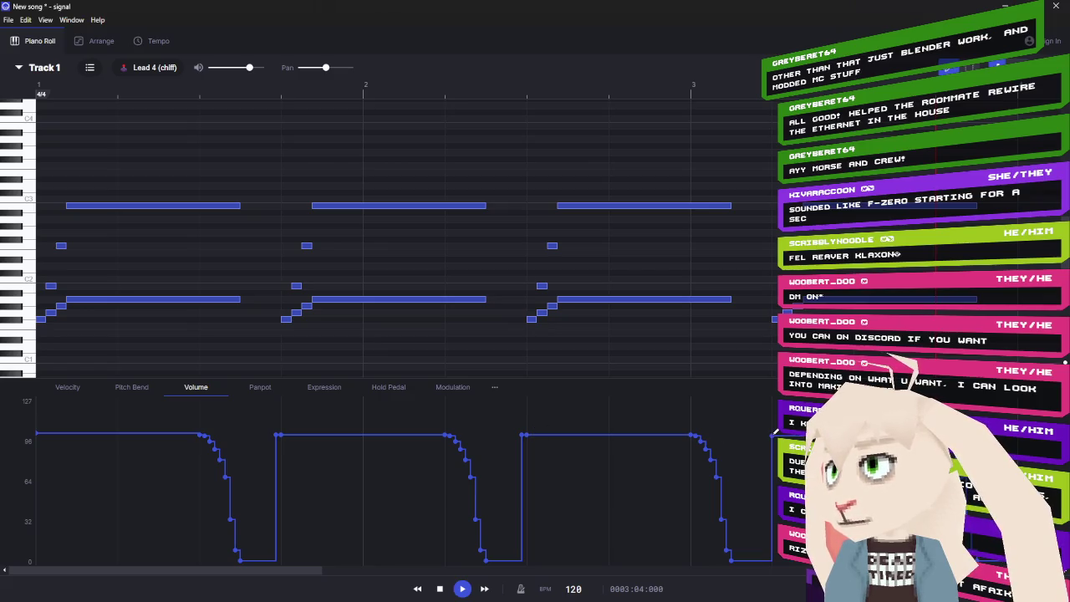
- Play the jingle to hear the volume changes and show the Velocity lane
click(460, 589)
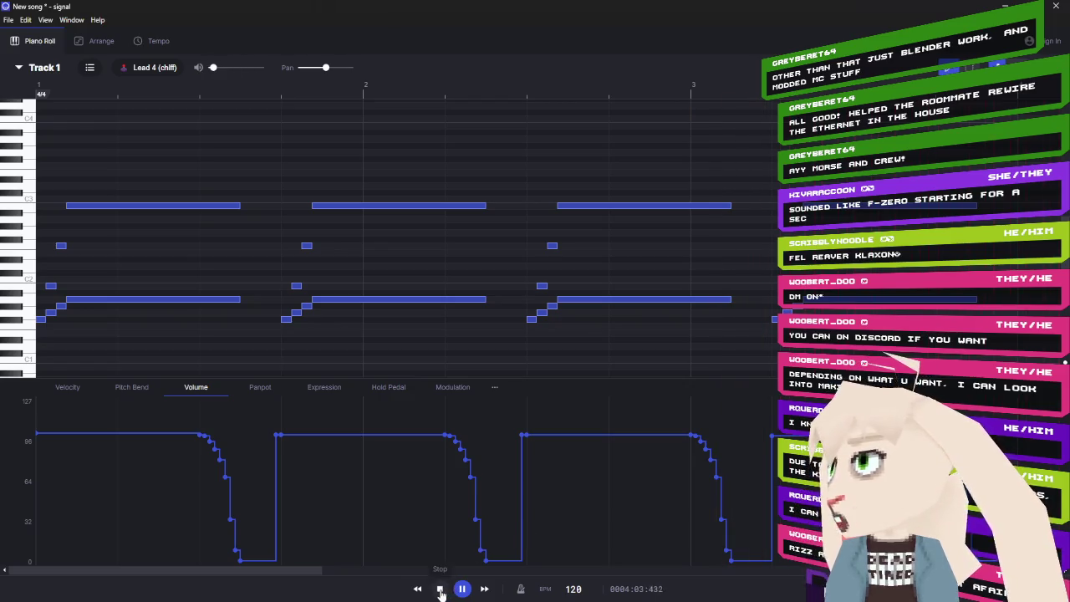
click(125, 390)
click(73, 391)
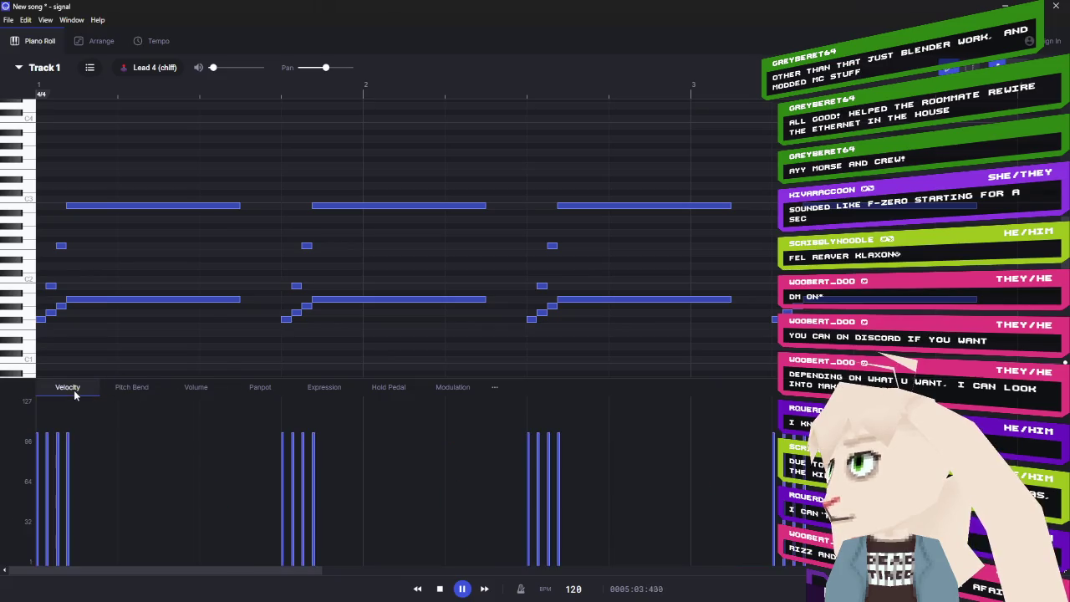
- Show the Pitch Bend lane and replay the jingle from the start
click(115, 391)
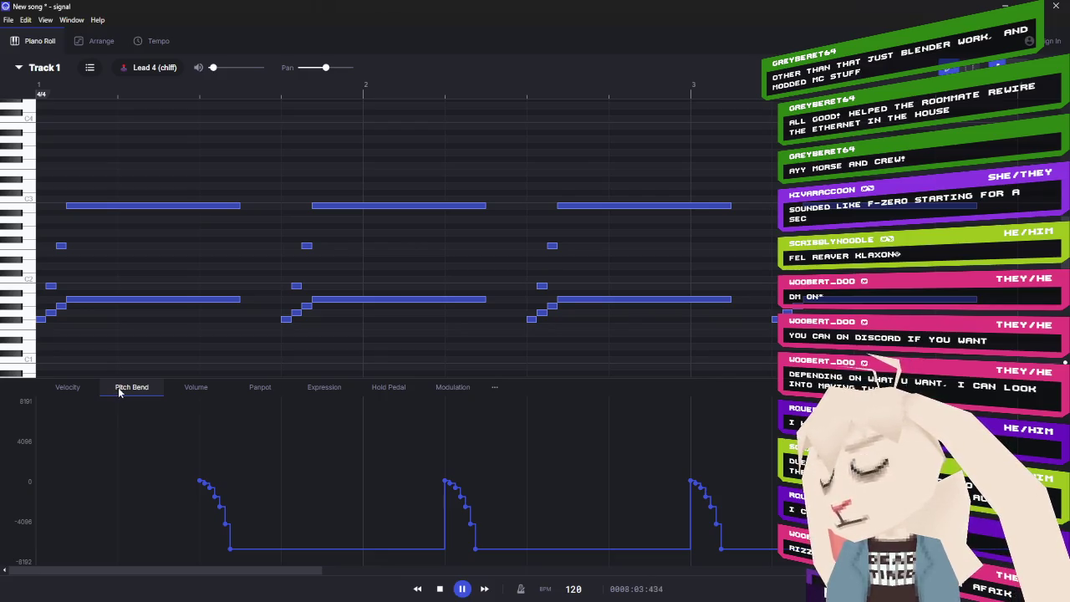
click(439, 589)
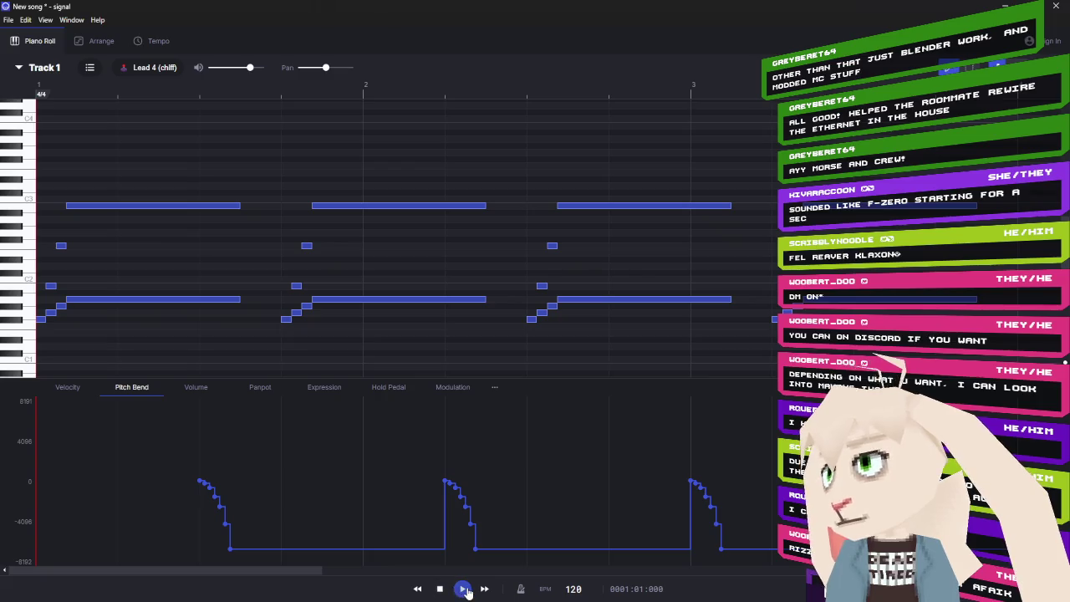
click(464, 589)
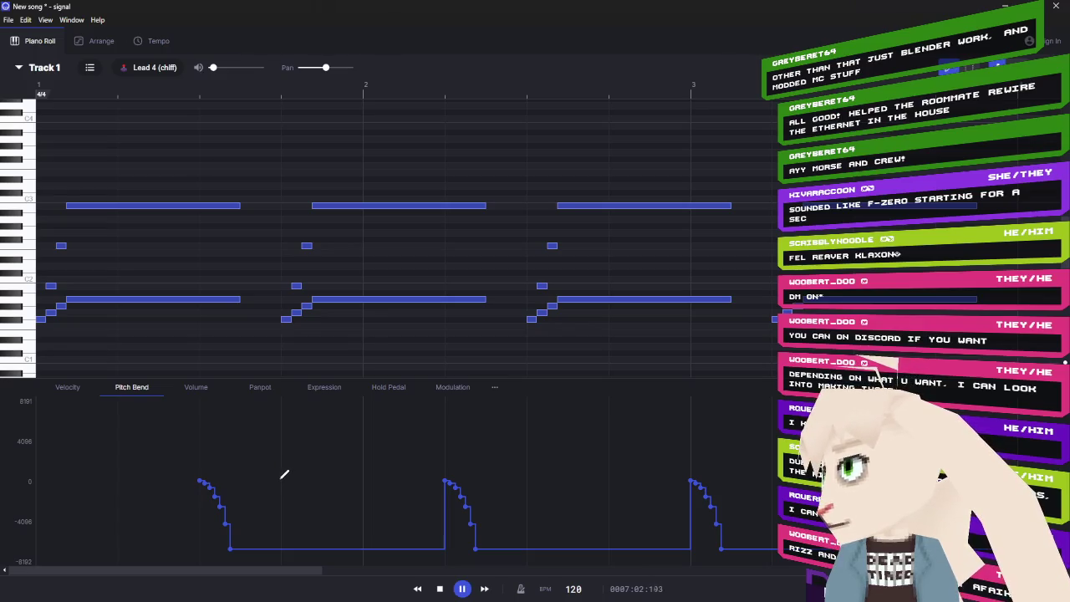
- Add 0-value pitch-bend points at the starts of phrases 2, 3 and 4, then play
click(282, 477)
click(276, 478)
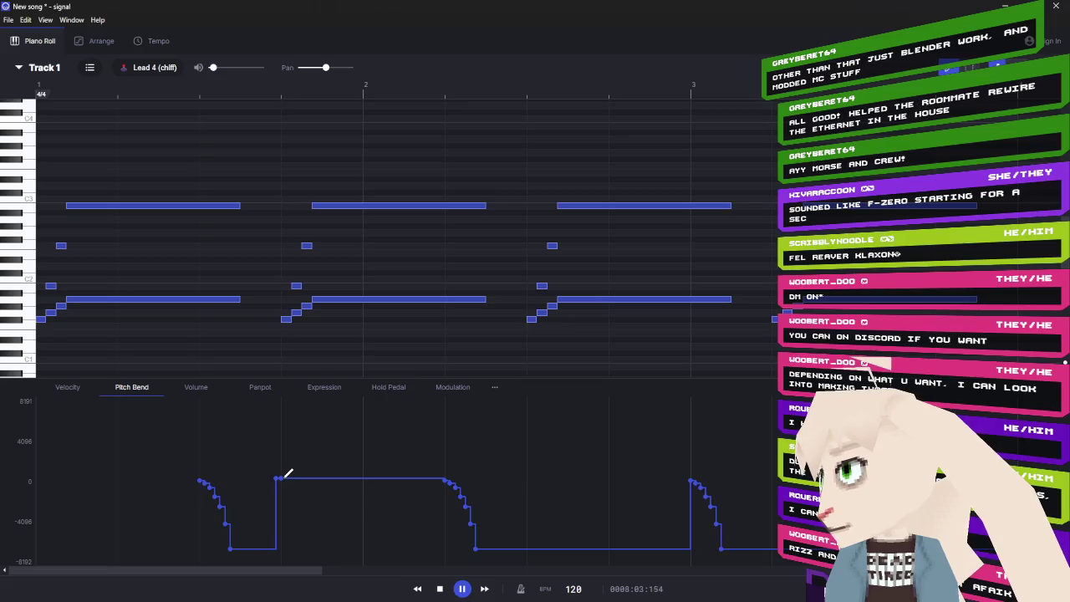
click(528, 477)
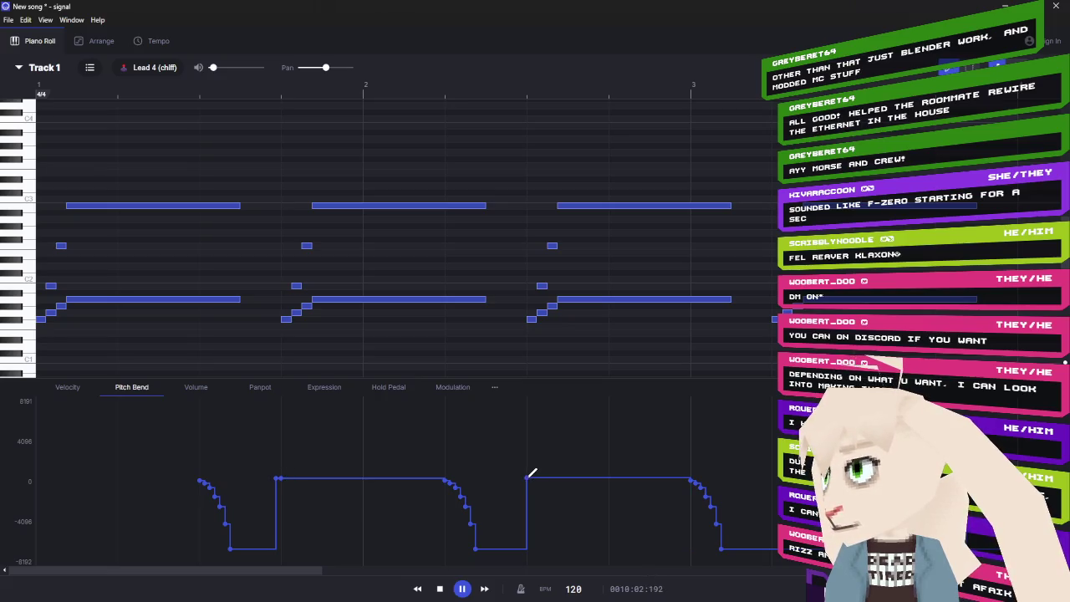
key(space)
click(771, 478)
click(460, 590)
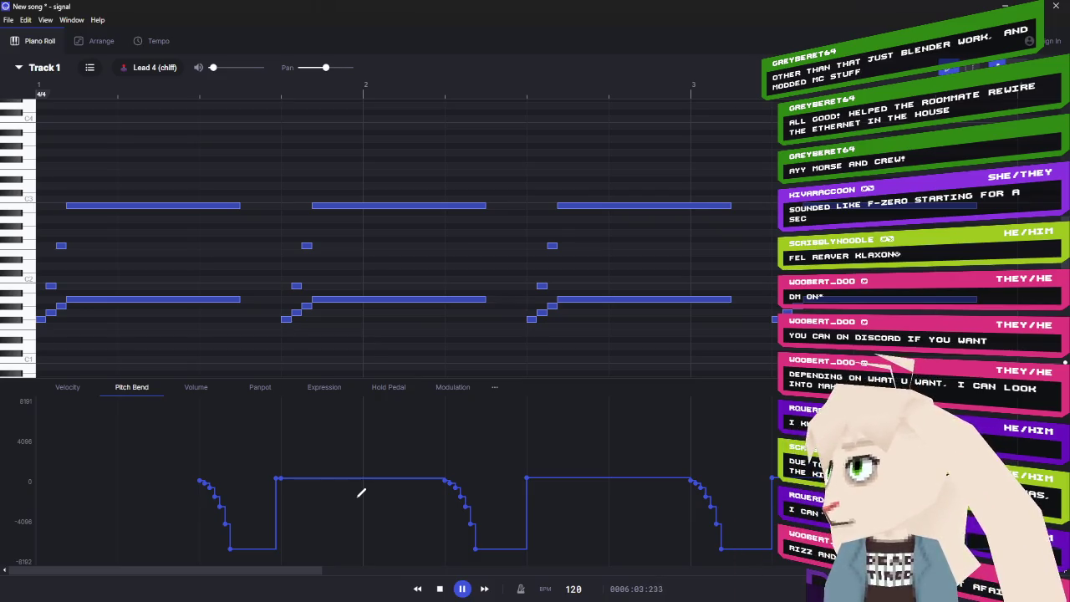
- Realign the centered bend points with the second, third and fourth phrase starts and replay
click(280, 479)
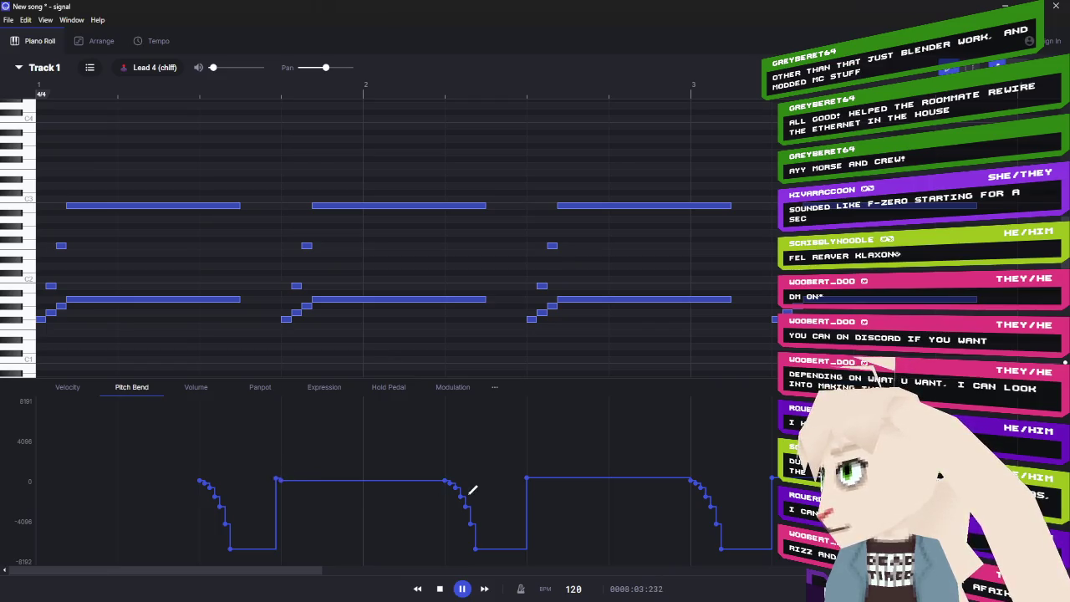
click(527, 480)
click(522, 480)
click(524, 478)
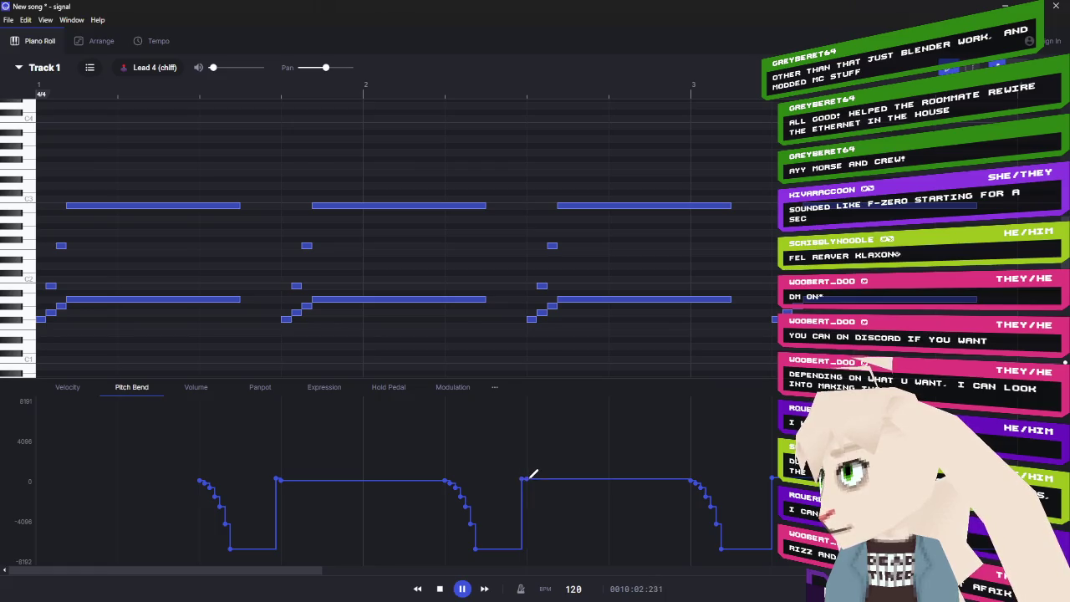
key(space)
click(767, 479)
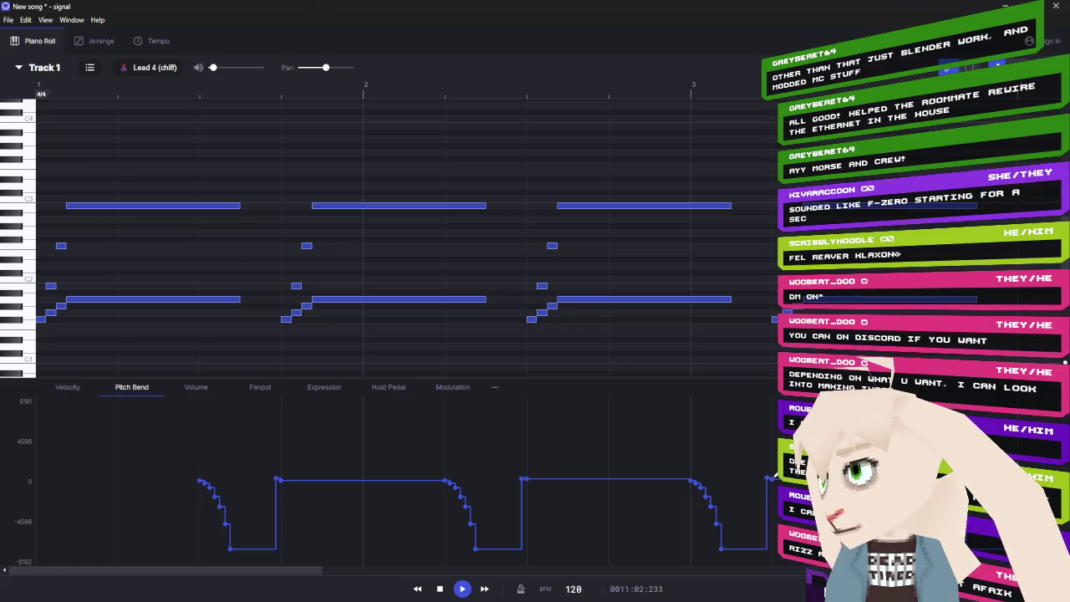
click(461, 588)
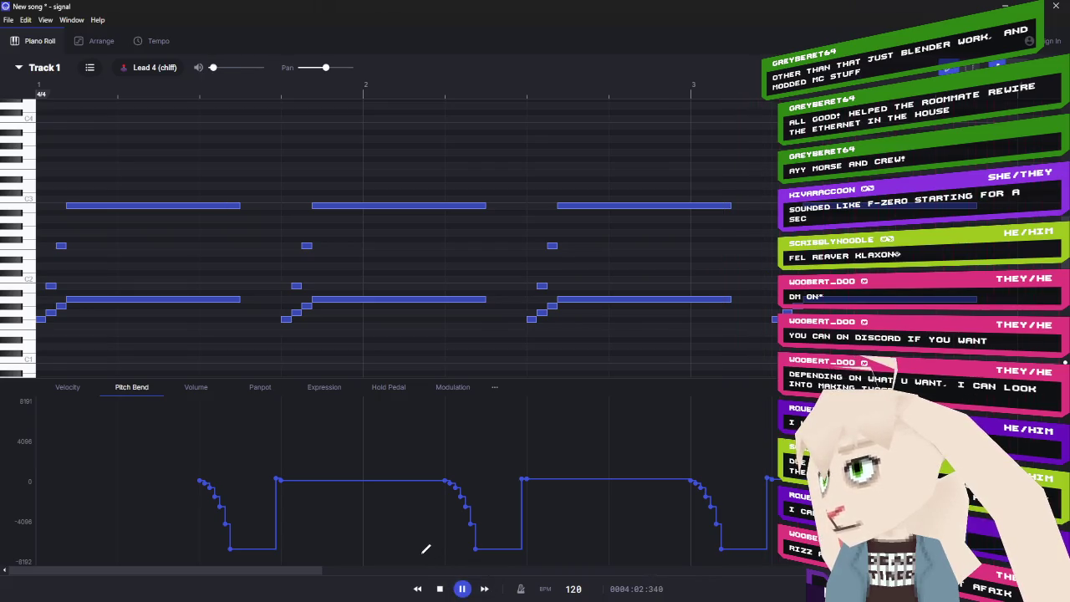
click(438, 589)
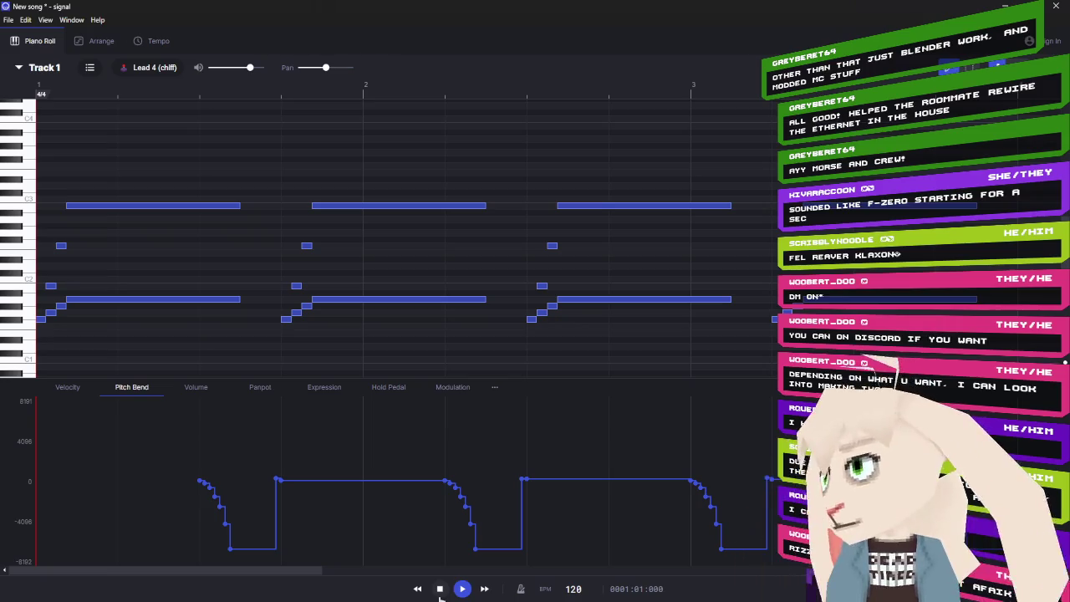
click(459, 589)
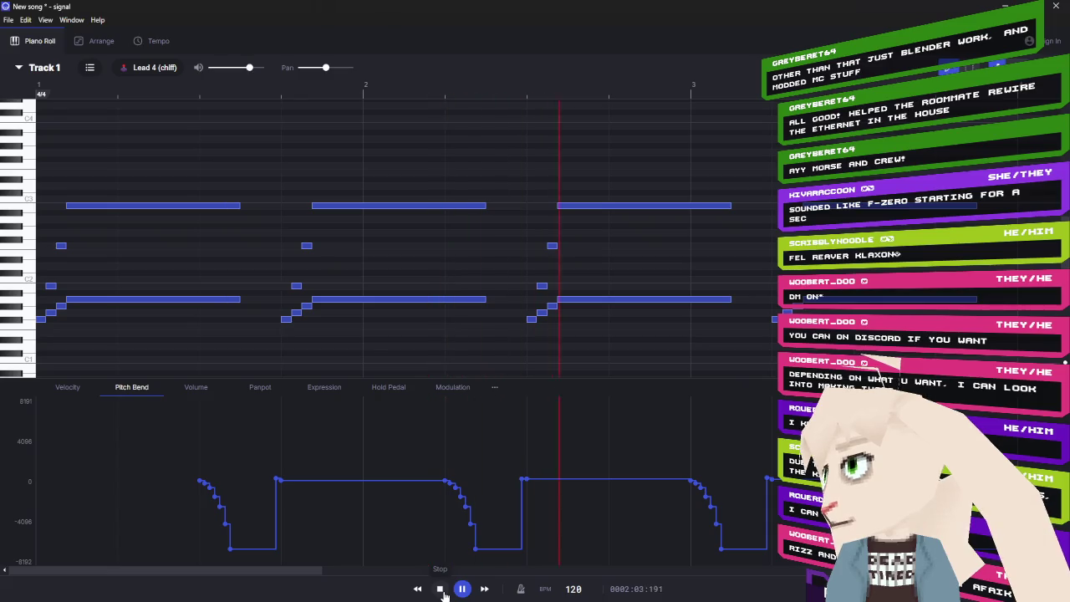
click(440, 589)
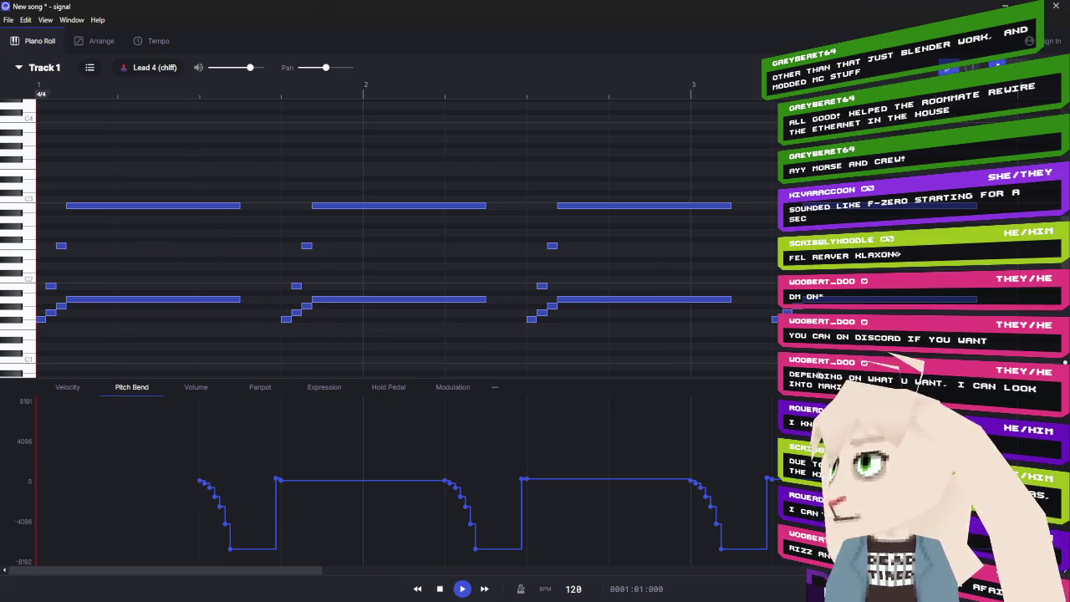
- Delete the repeated phrases' notes and their pitch-bend events, keeping only the first phrase
click(969, 68)
mouse_move(991, 185)
mouse_down()
mouse_move(281, 317)
mouse_move(278, 339)
mouse_up()
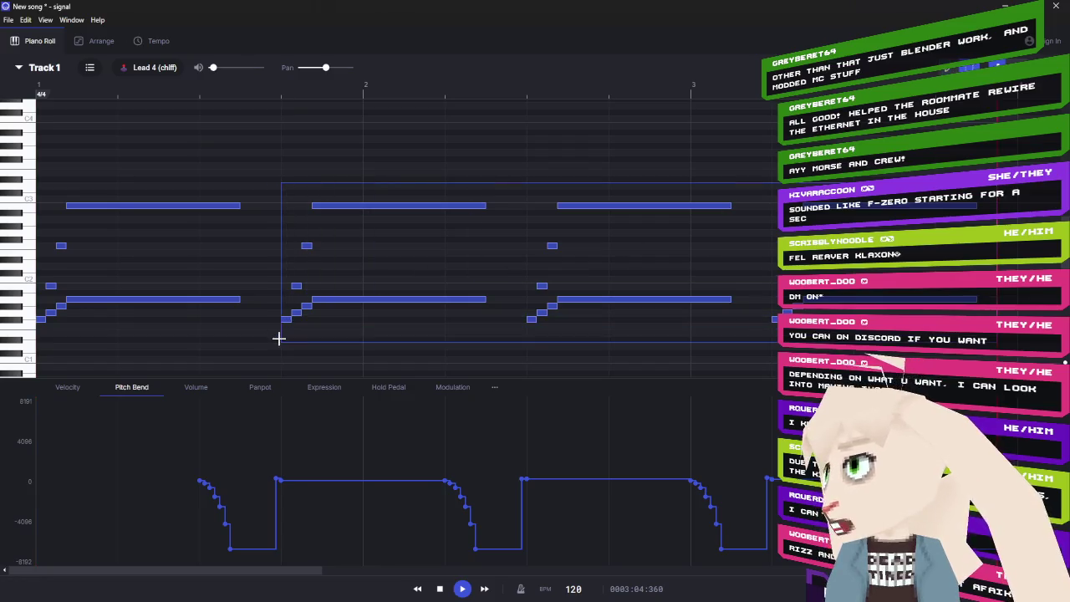
key(Delete)
click(271, 458)
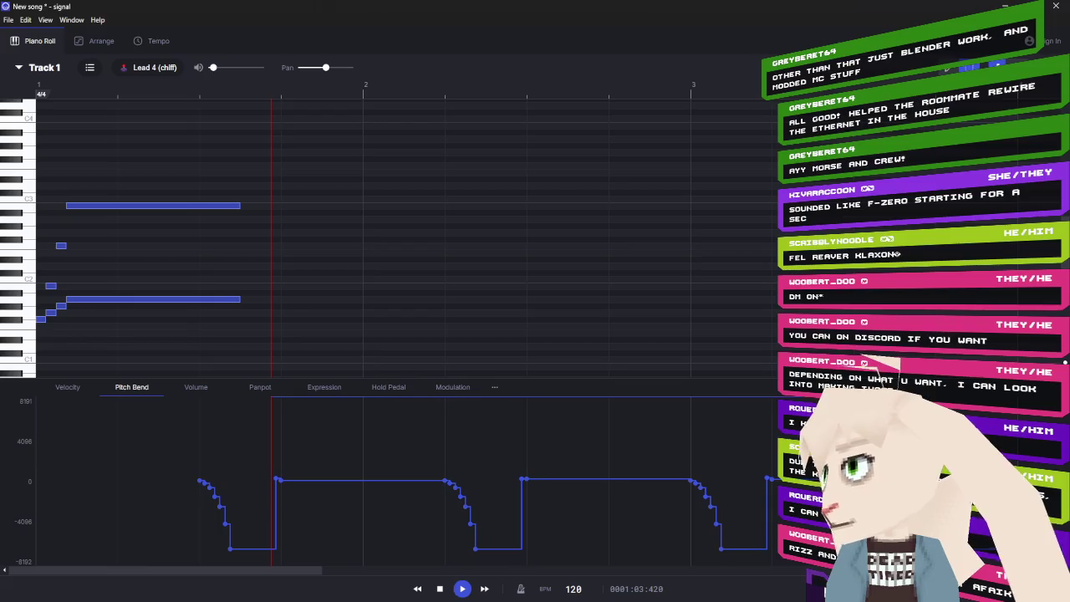
key(Delete)
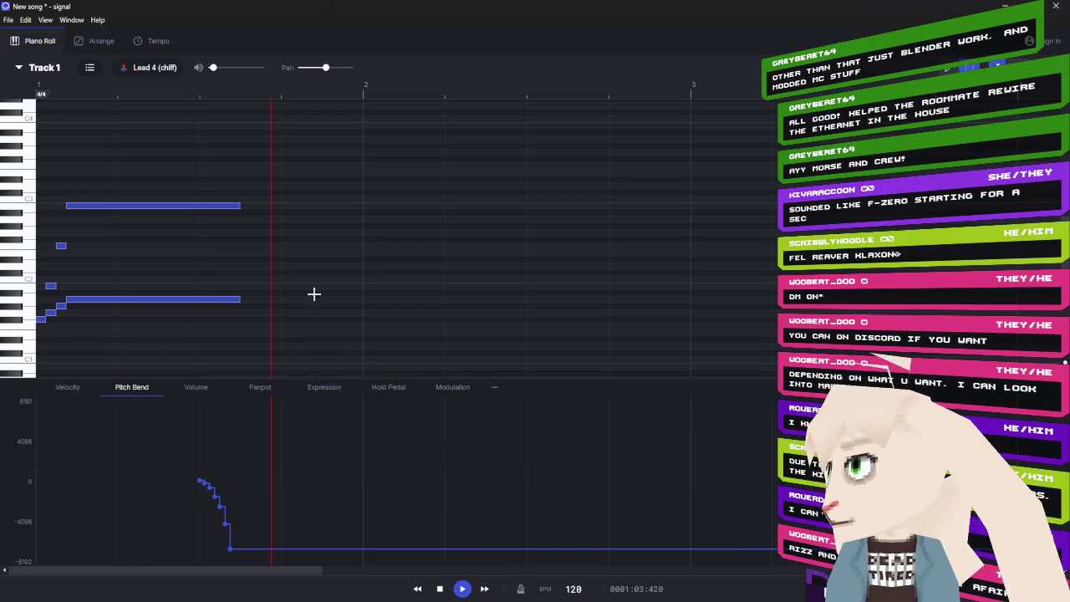
- In the Volume lane, select the repeated volume fades after the first one
click(281, 101)
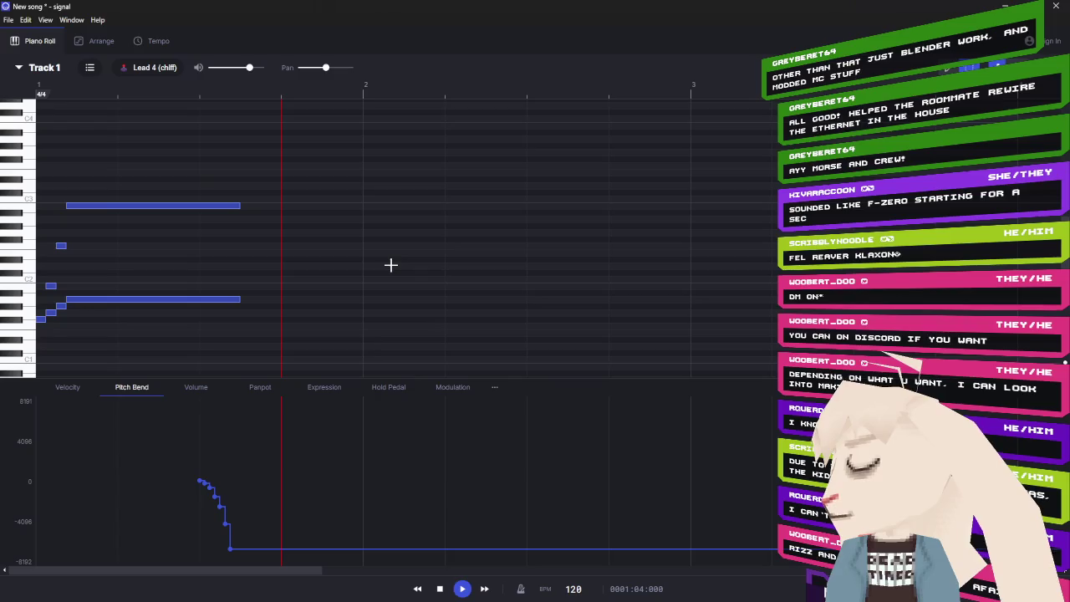
click(192, 387)
drag(268, 422, 777, 535)
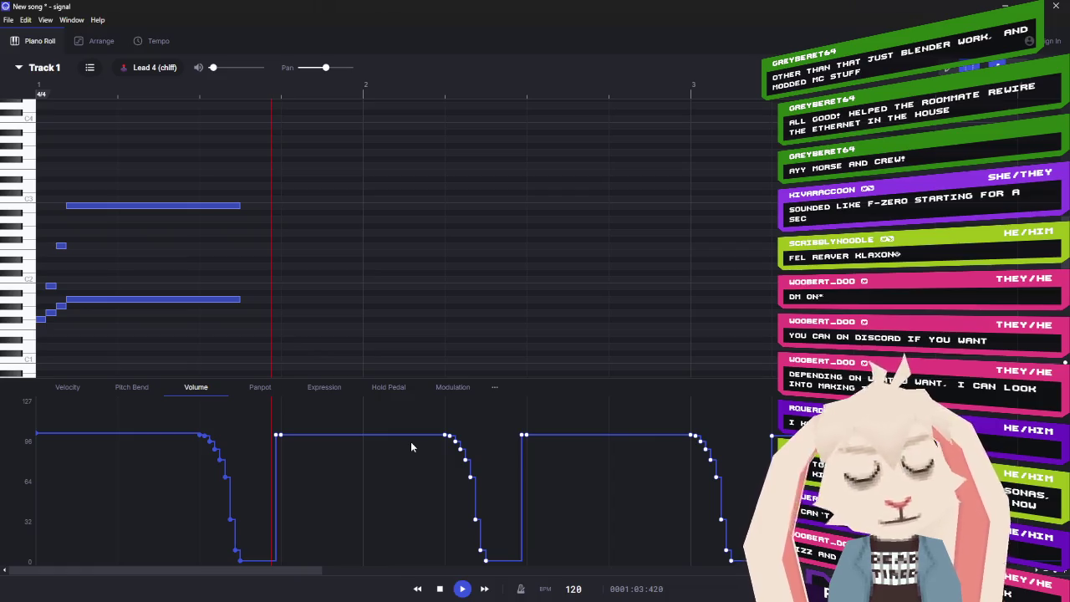
- Delete the repeated volume fades, replay the jingle several times, then box-select all its notes
key(Delete)
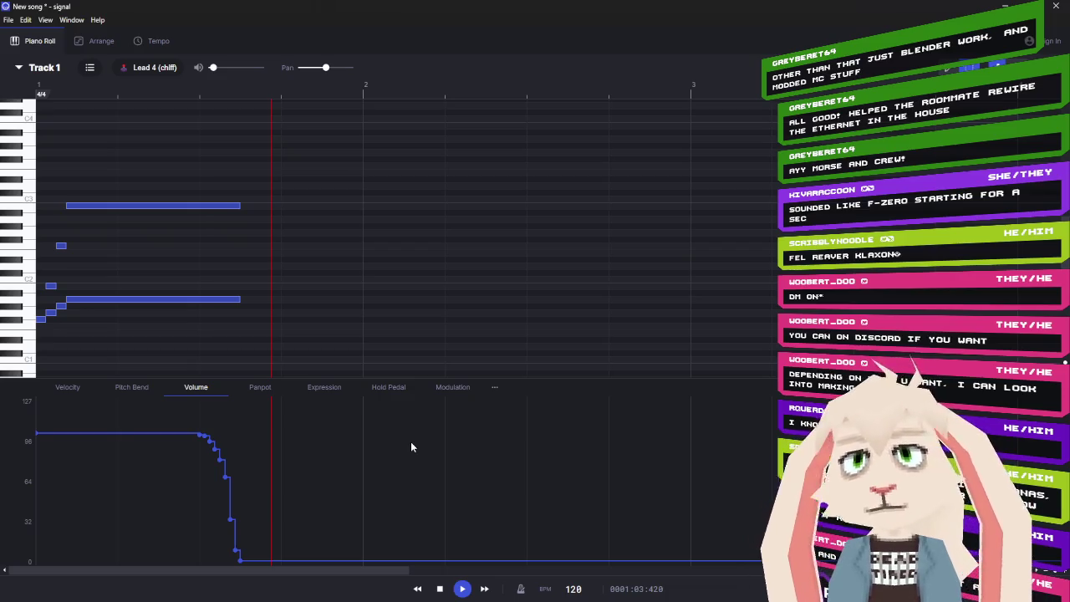
click(463, 589)
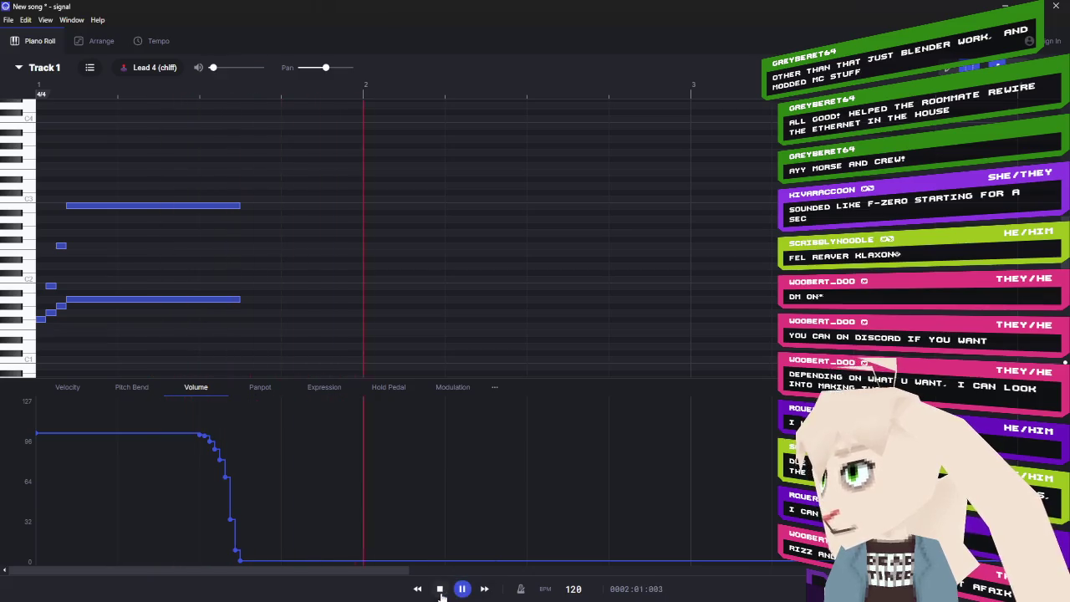
click(458, 590)
click(459, 591)
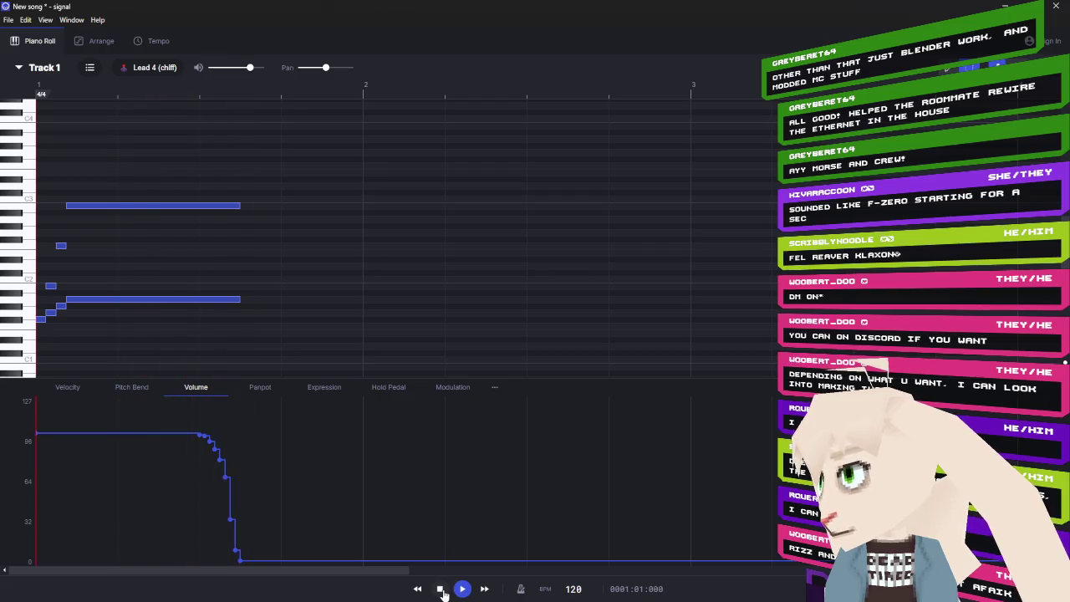
click(460, 590)
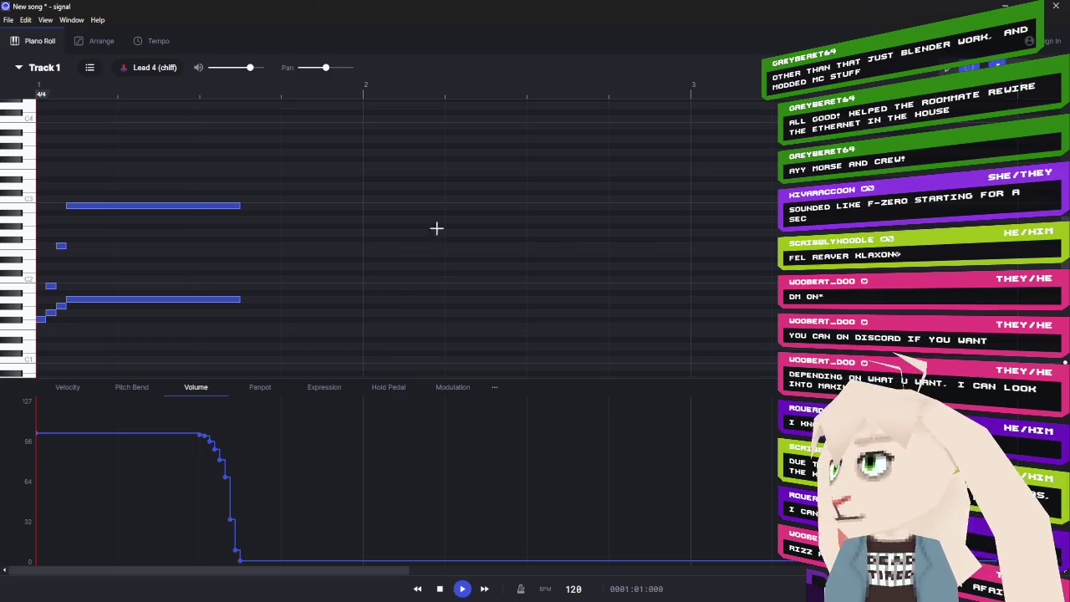
drag(280, 173, 40, 336)
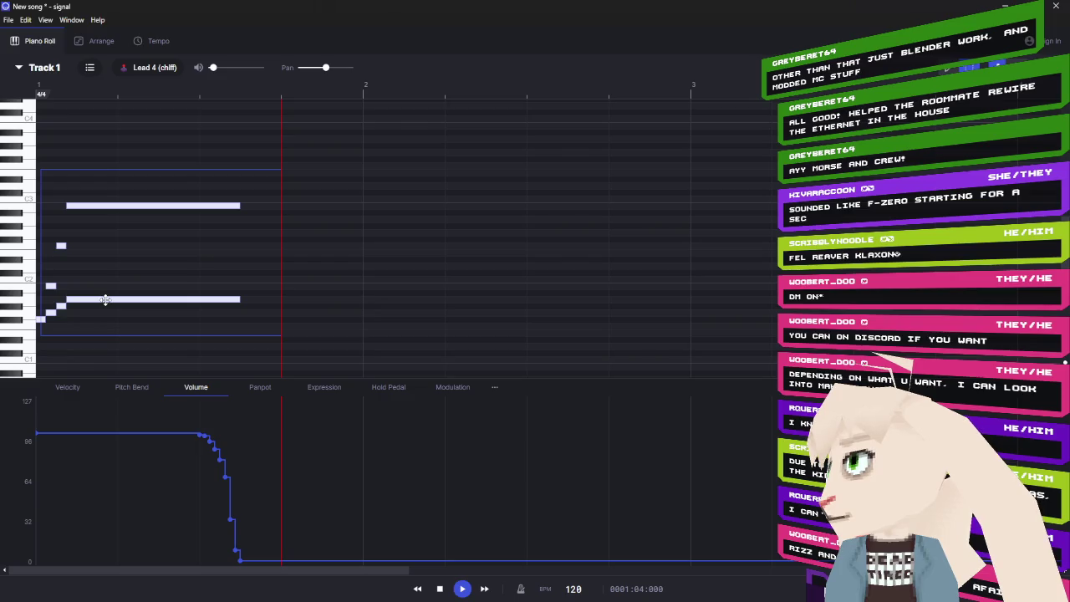
- Audition the selected notes two semitones higher, then lowered to one semitone up
drag(105, 299, 106, 285)
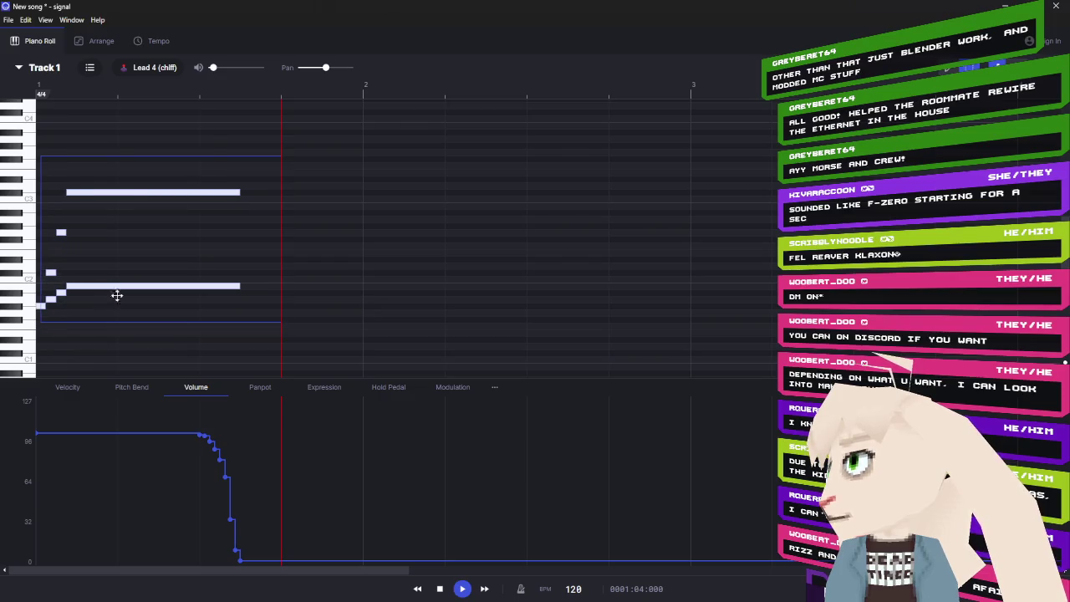
click(440, 590)
click(462, 588)
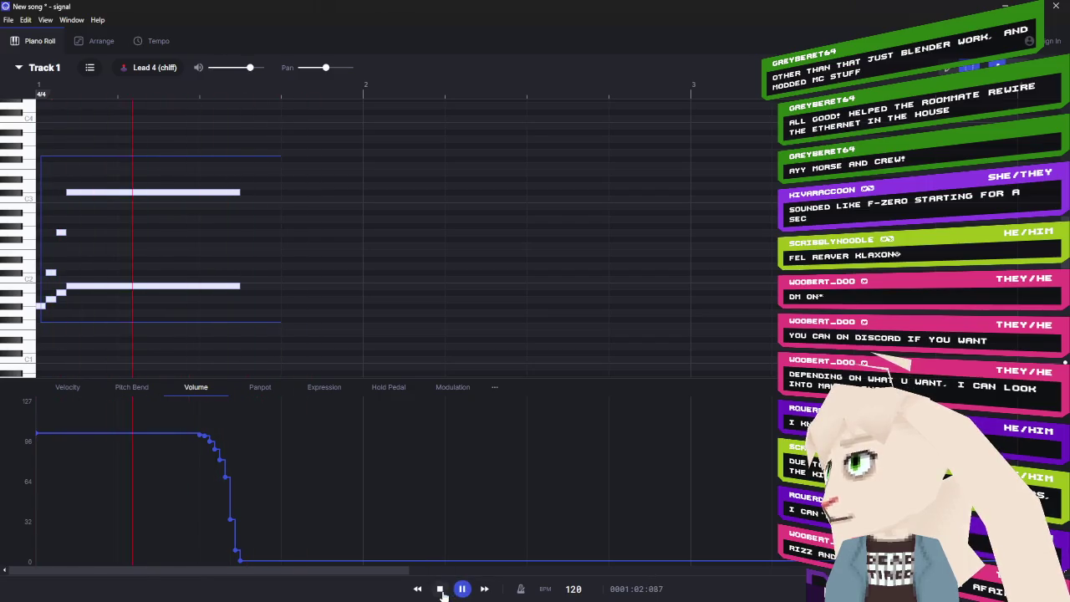
click(441, 590)
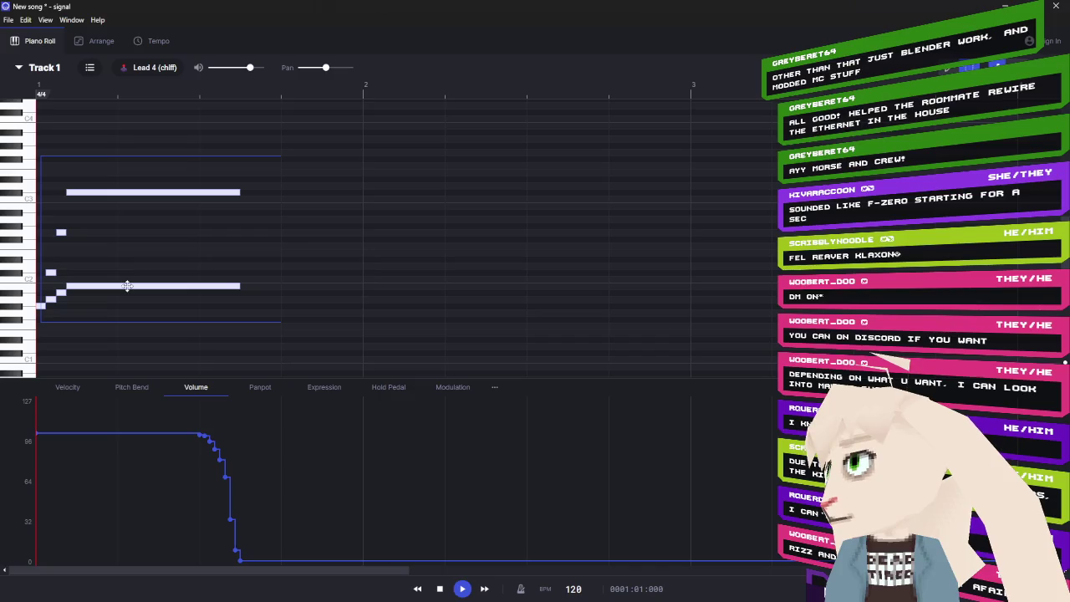
drag(127, 286, 127, 293)
click(462, 588)
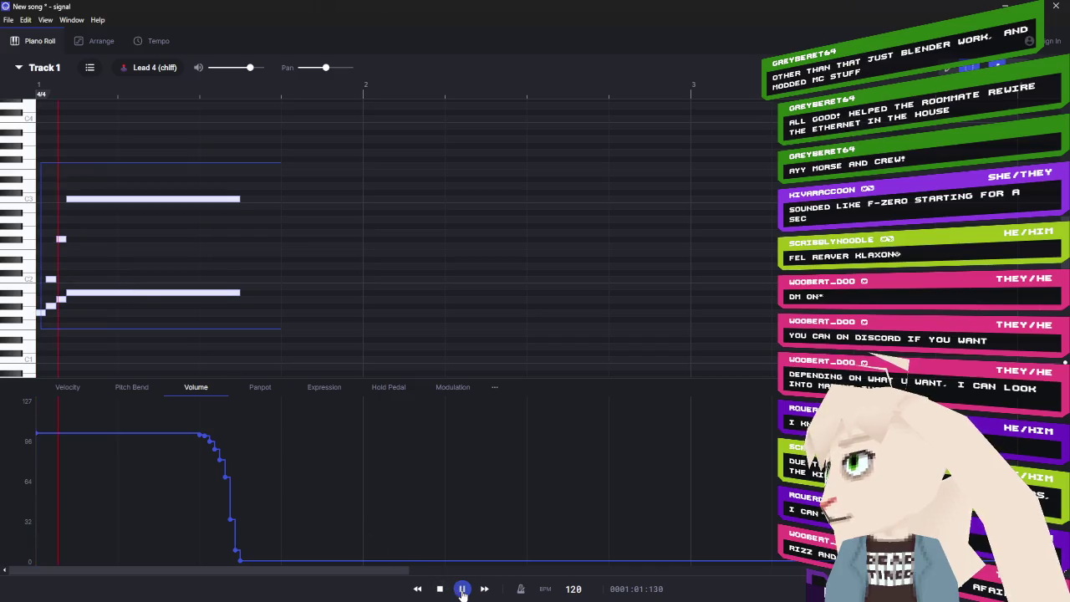
click(461, 590)
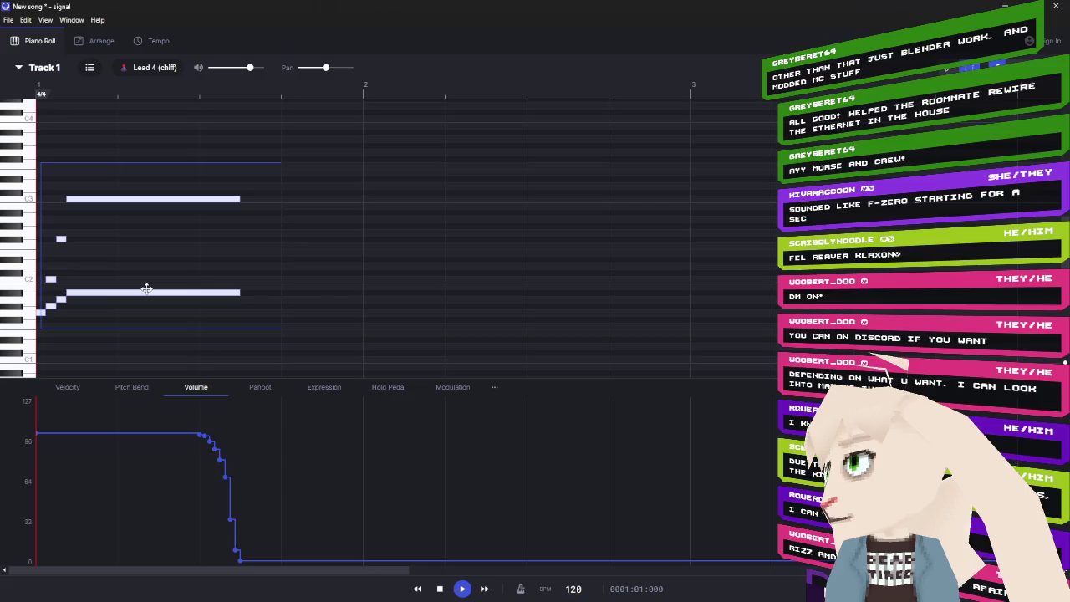
- Try the notes three semitones up, then leave them one semitone up and replay
drag(146, 287, 146, 275)
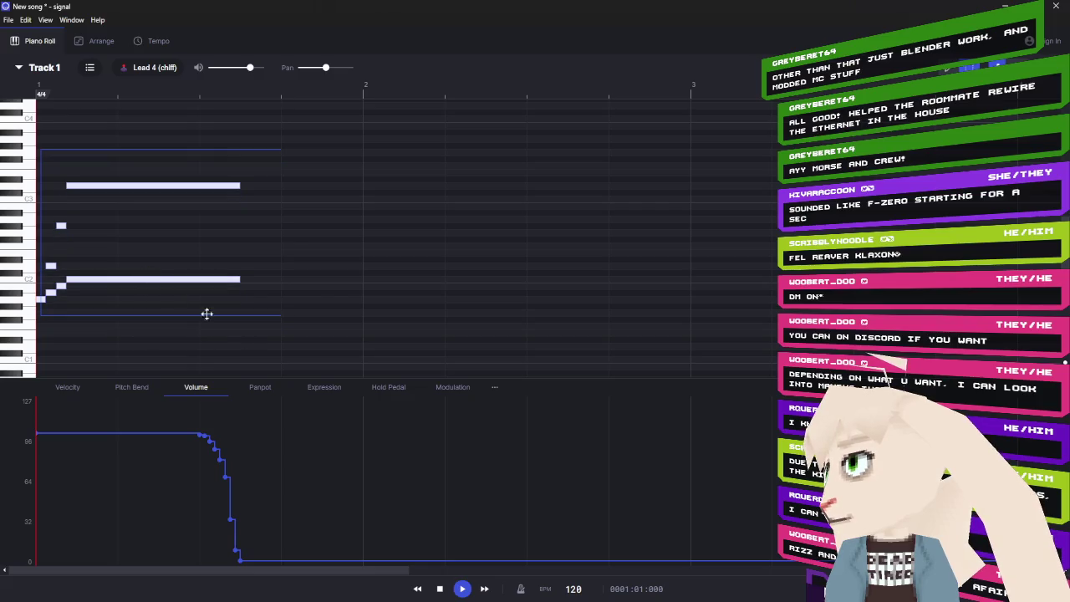
click(459, 589)
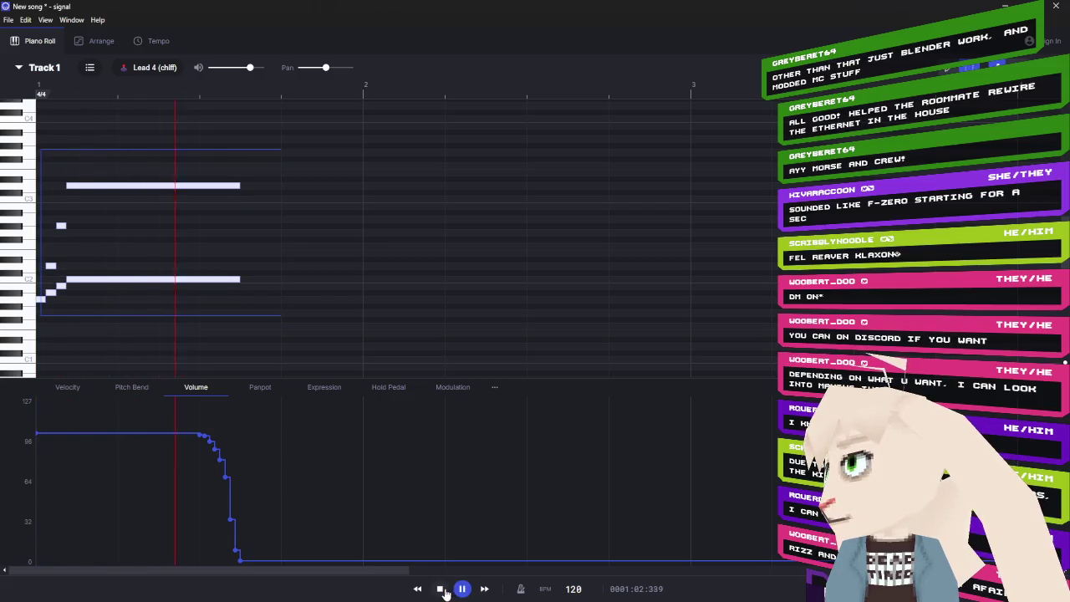
click(440, 590)
drag(179, 282, 181, 299)
click(462, 589)
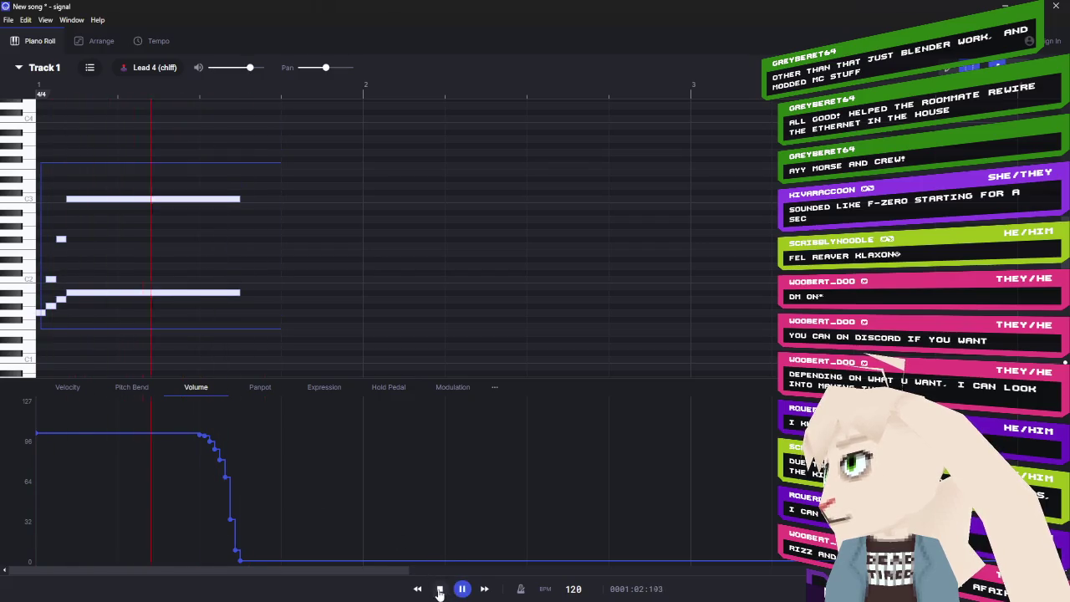
click(439, 591)
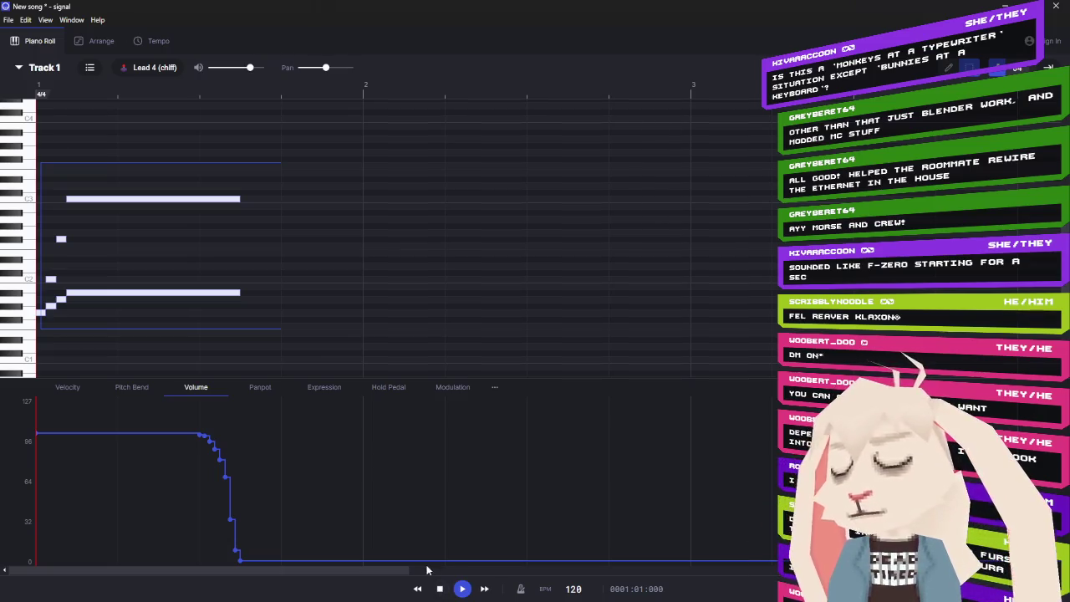
click(463, 589)
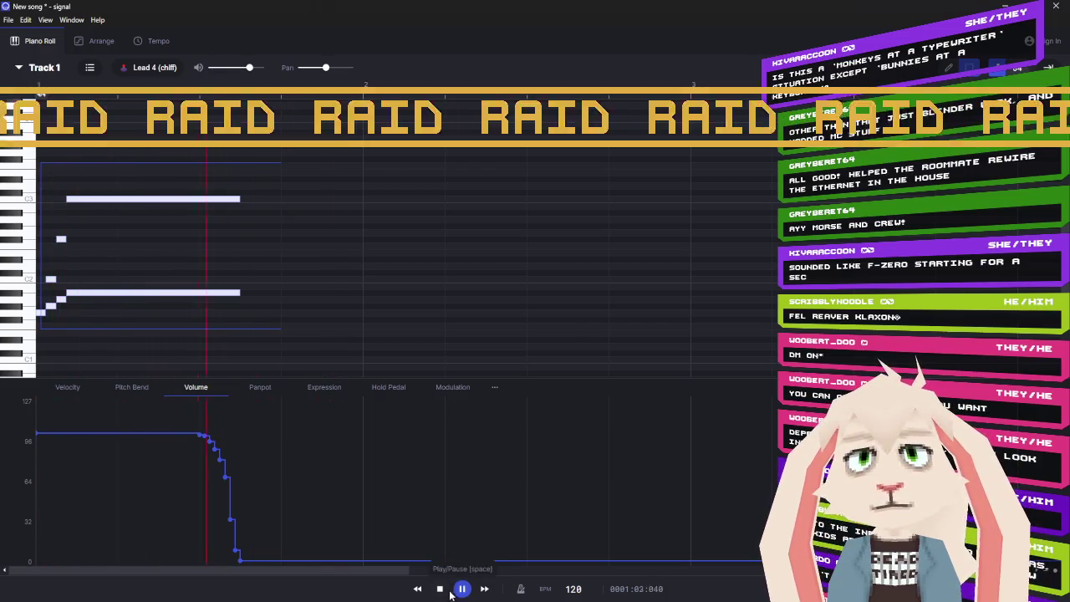
click(444, 591)
key(space)
click(444, 591)
click(459, 590)
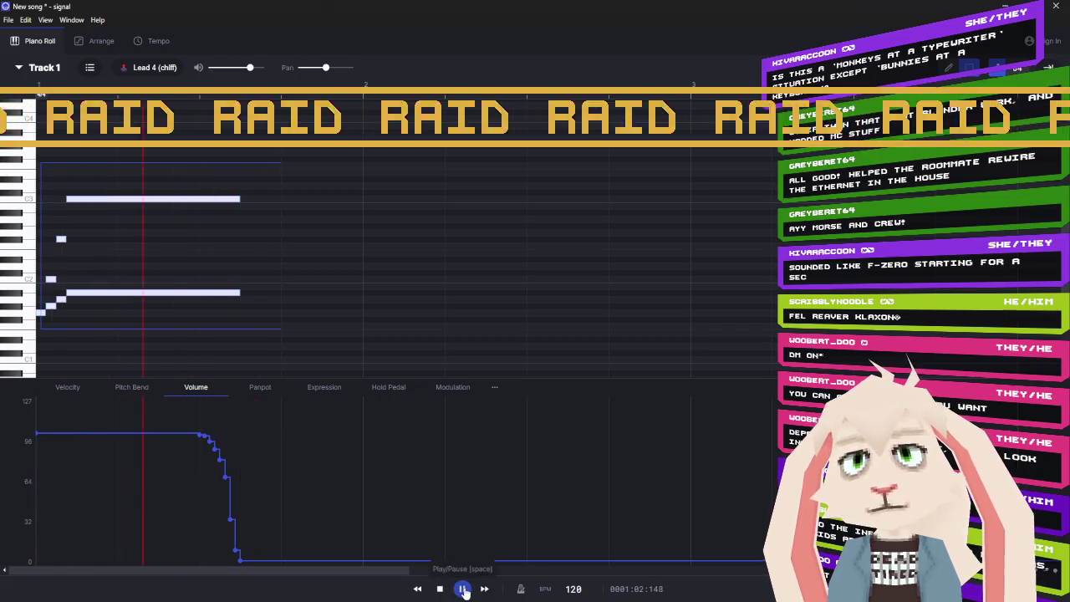
click(440, 589)
click(460, 589)
click(441, 589)
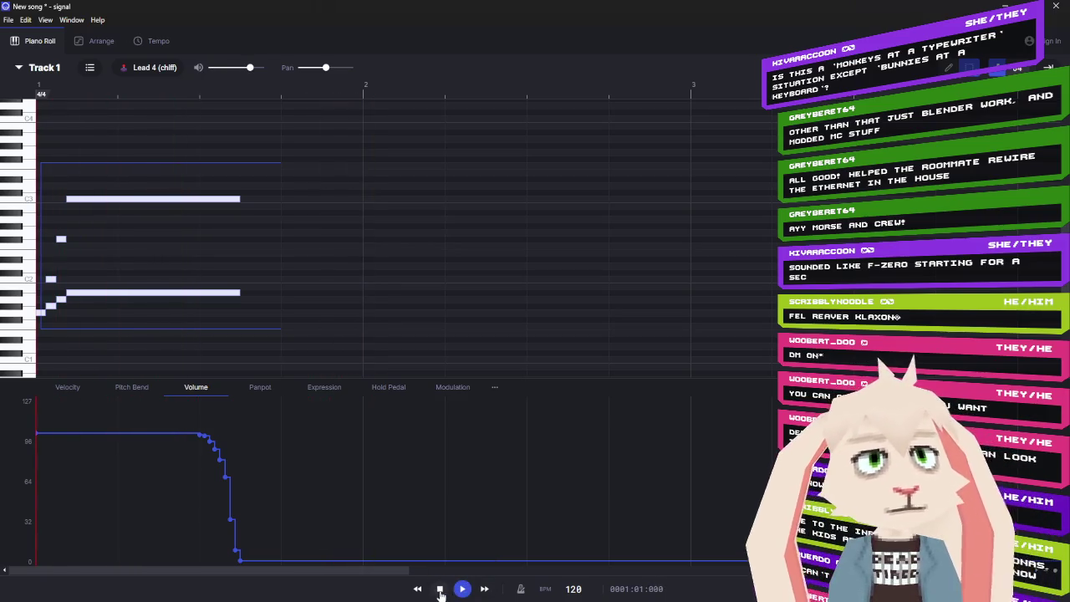